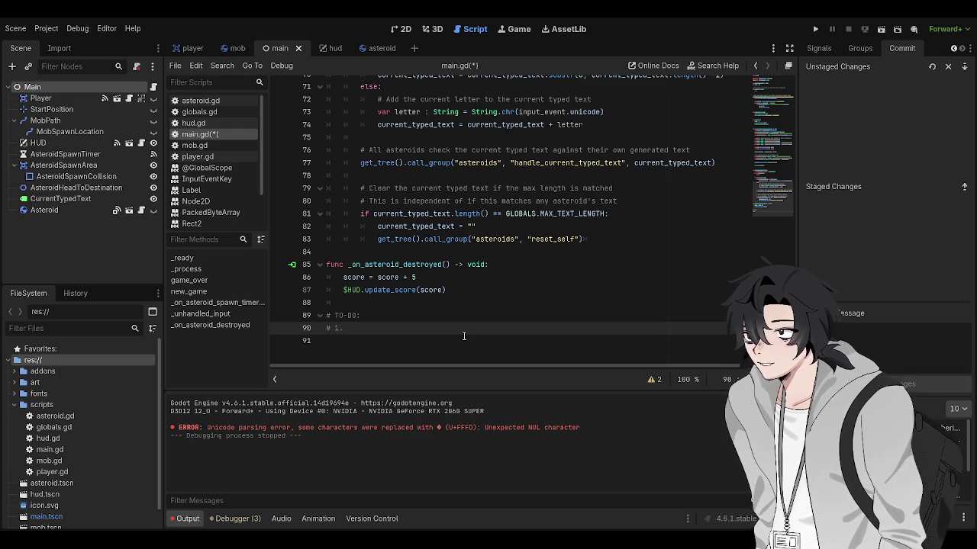
Delete the empty line 91 after the '# 1.' TO-DO item at the end of main.gd
{"action": "left_click", "coordinate": [486, 352]}
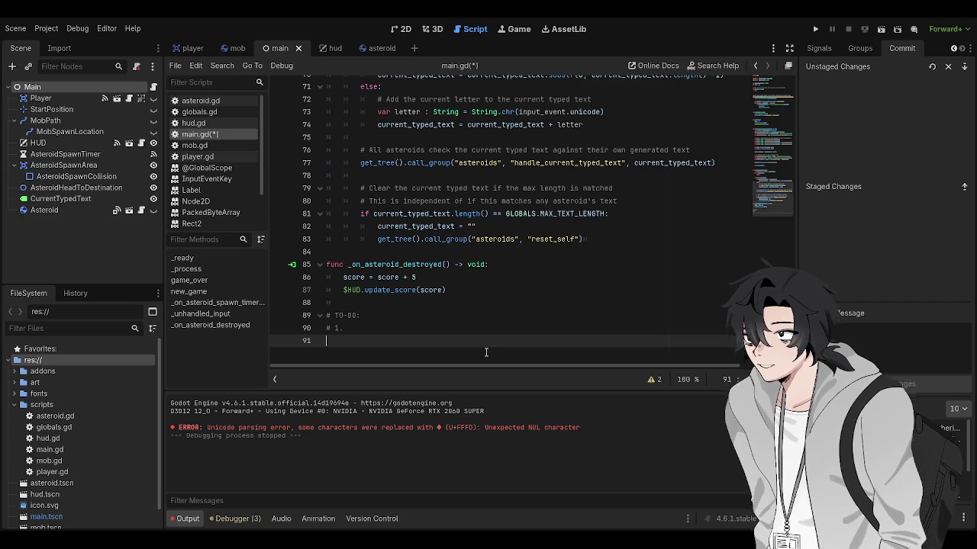
{"action": "key", "text": "BackSpace"}
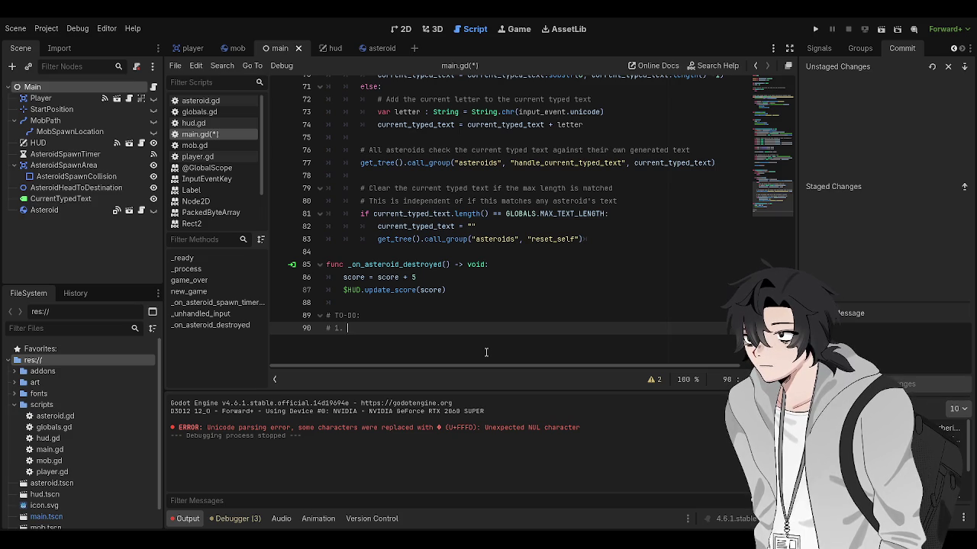
Write item 1 about removing asteroid text and item 2 about a text-labelled projectile spawner
{"action": "type", "text": "Remove text from all the asteroids and disable t"}
{"action": "type", "text": "yping functionality"}
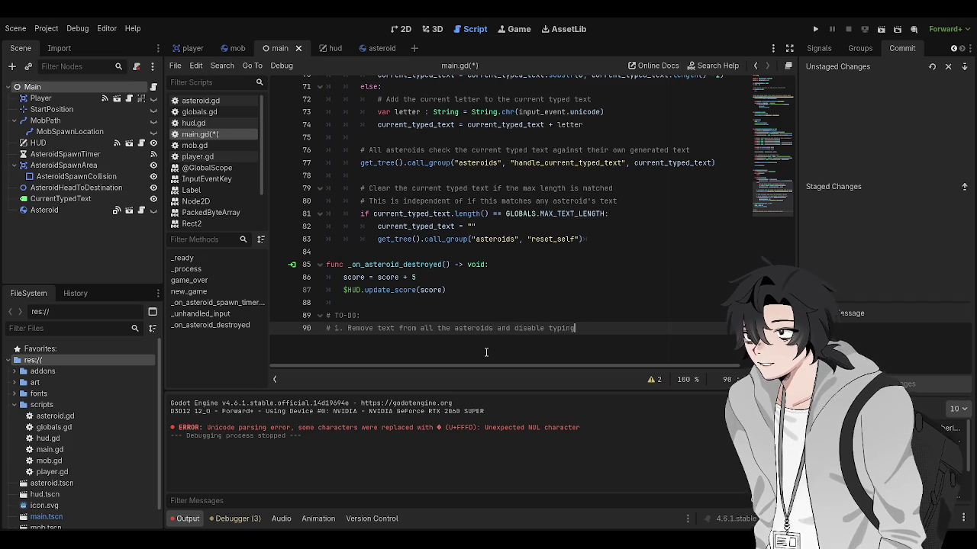
{"action": "key", "text": "Return"}
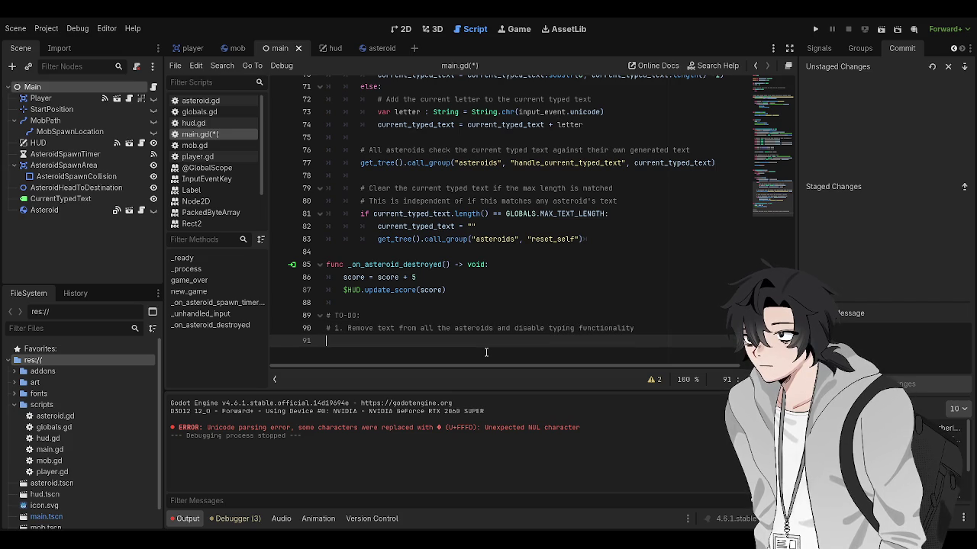
{"action": "key", "text": "BackSpace"}
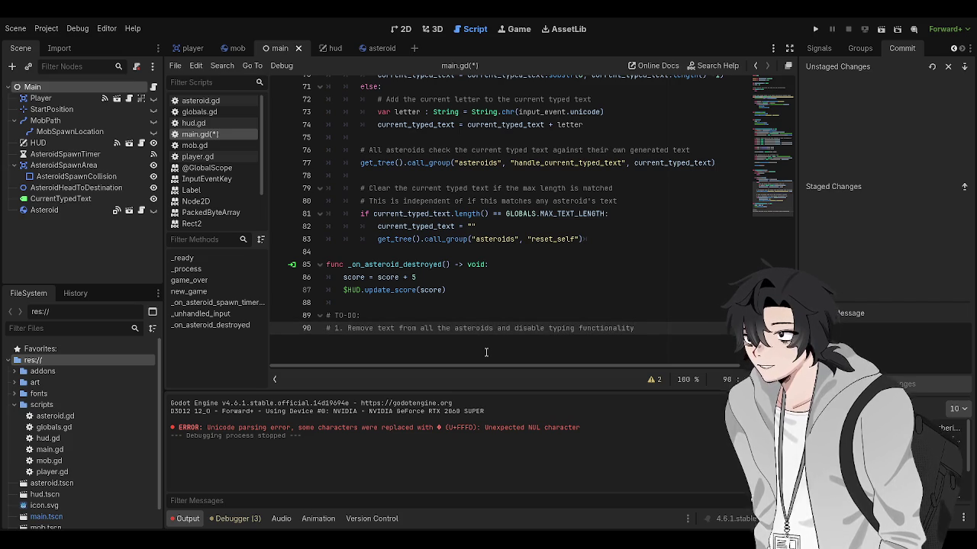
{"action": "type", "text": "?"}
{"action": "key", "text": "Return"}
{"action": "type", "text": "# 2. "}
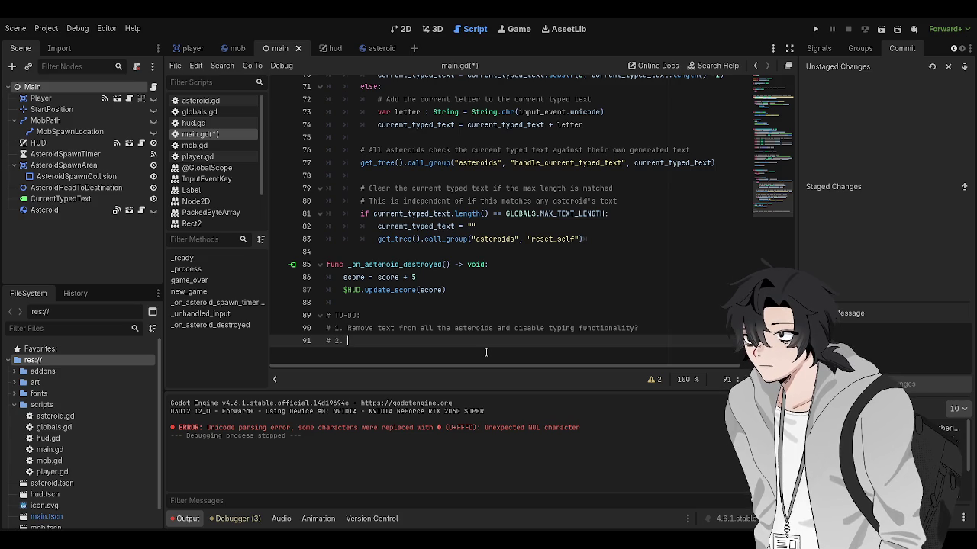
{"action": "type", "text": "Create"}
{"action": "key", "text": "BackSpace"}
{"action": "type", "text": "a projectile spawner with text on it"}
{"action": "key", "text": "BackSpace"}
{"action": "type", "text": ". Typing it will spawn a projectile"}
Add item 3 (projectile auto-aims at an asteroid) and item 4 (projectile touching asteroid destroys it)
{"action": "key", "text": "Return"}
{"action": "type", "text": "# 3. Spawning a projectile"}
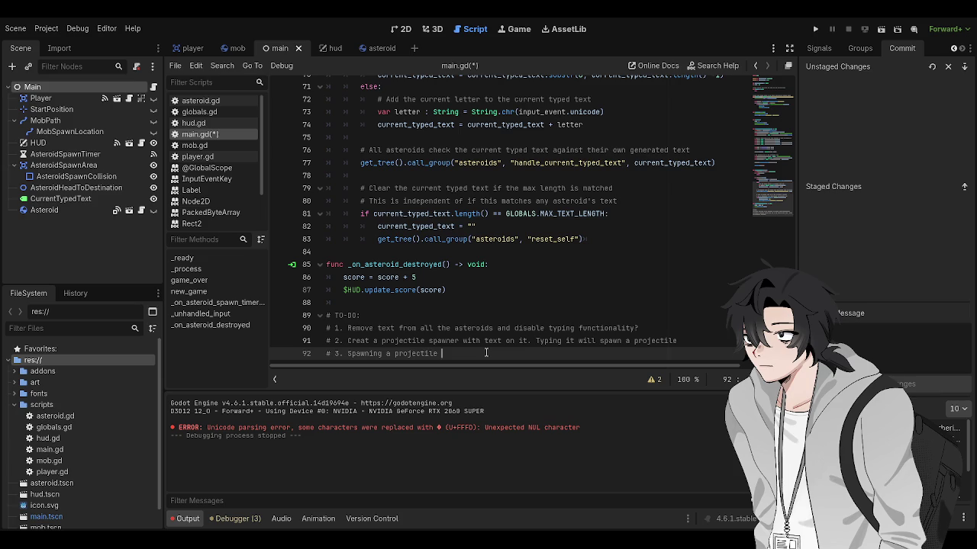
{"action": "key", "text": "BackSpace"}
{"action": "key", "text": "BackSpace"}
{"action": "key", "text": "BackSpace"}
{"action": "type", "text": "When you spawn a projectile, the projectile automaticall"}
{"action": "key", "text": "BackSpace"}
{"action": "key", "text": "BackSpace"}
{"action": "key", "text": "BackSpace"}
{"action": "type", "text": "utomatically aims towards an as"}
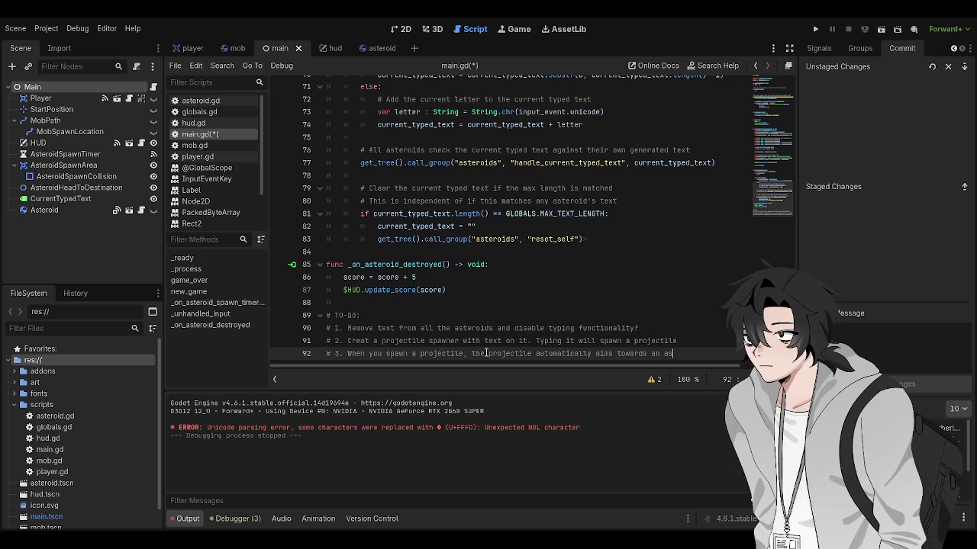
{"action": "type", "text": "teroid"}
{"action": "key", "text": "Return"}
{"action": "type", "text": "# 4. When a projectile touches an asteroid, it destroys it"}
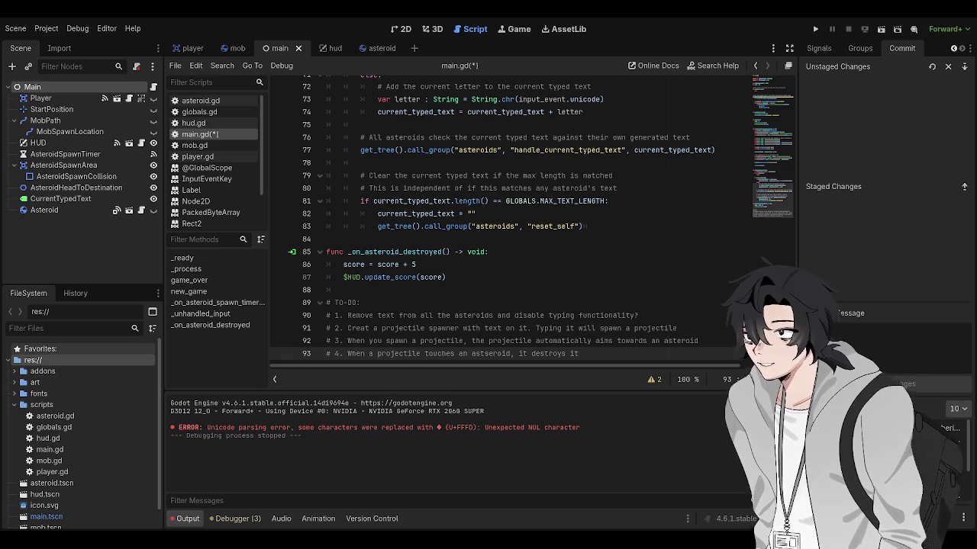
Place the caret at the end of the score update line in main.gd
{"action": "left_click", "coordinate": [395, 277]}
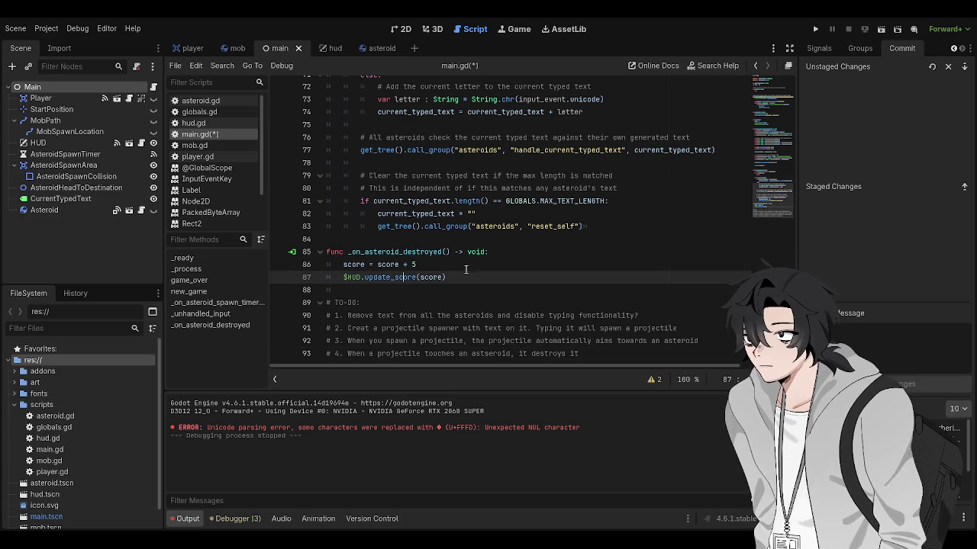
Add blank lines after the asteroid-destroyed function in main.gd, discarding a typed 'func'
{"action": "left_click", "coordinate": [646, 354]}
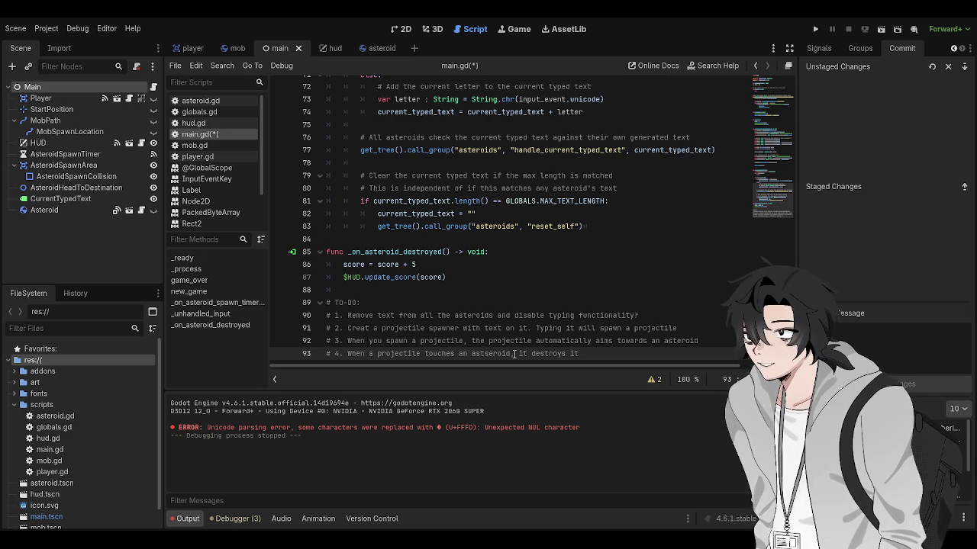
{"action": "left_click", "coordinate": [570, 302]}
{"action": "left_click", "coordinate": [567, 274]}
{"action": "left_click", "coordinate": [564, 277]}
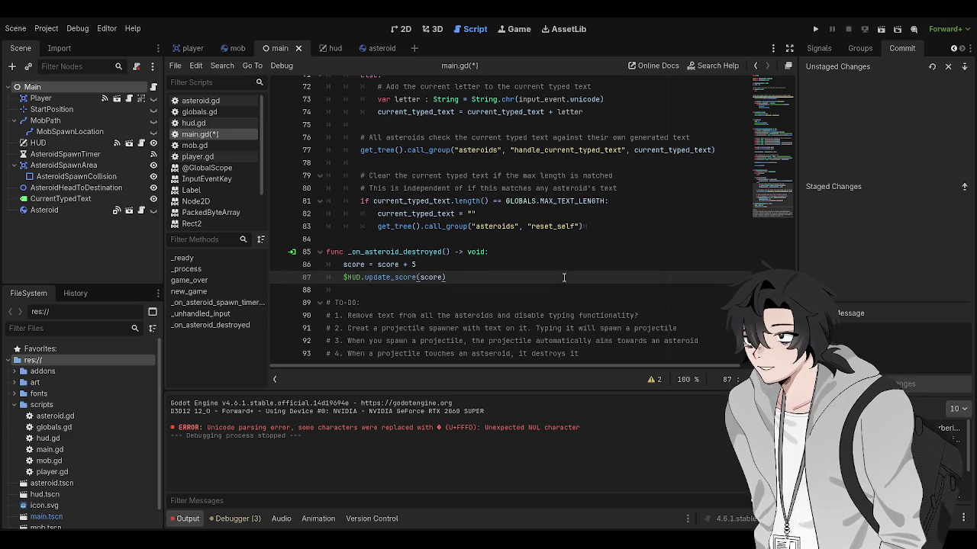
{"action": "key", "text": "Return"}
{"action": "key", "text": "Return"}
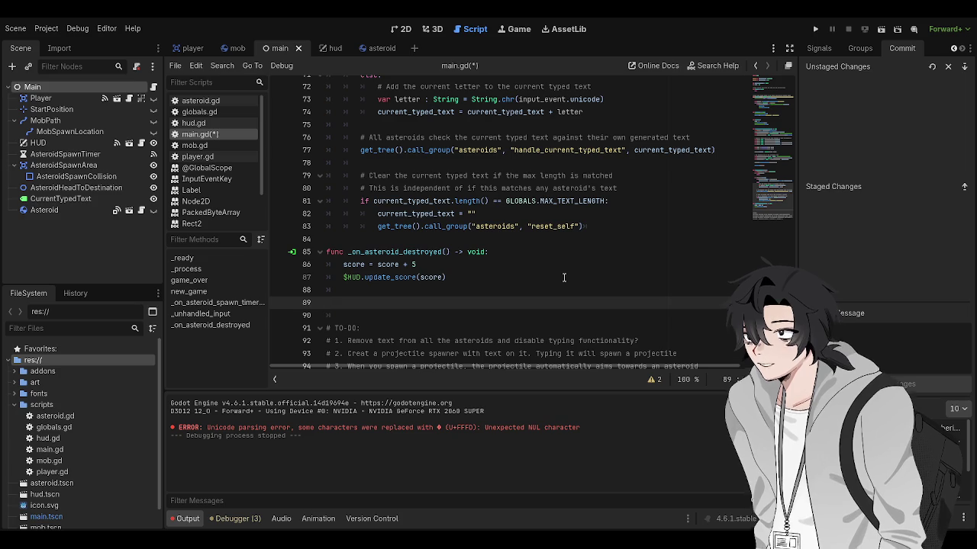
{"action": "type", "text": "func"}
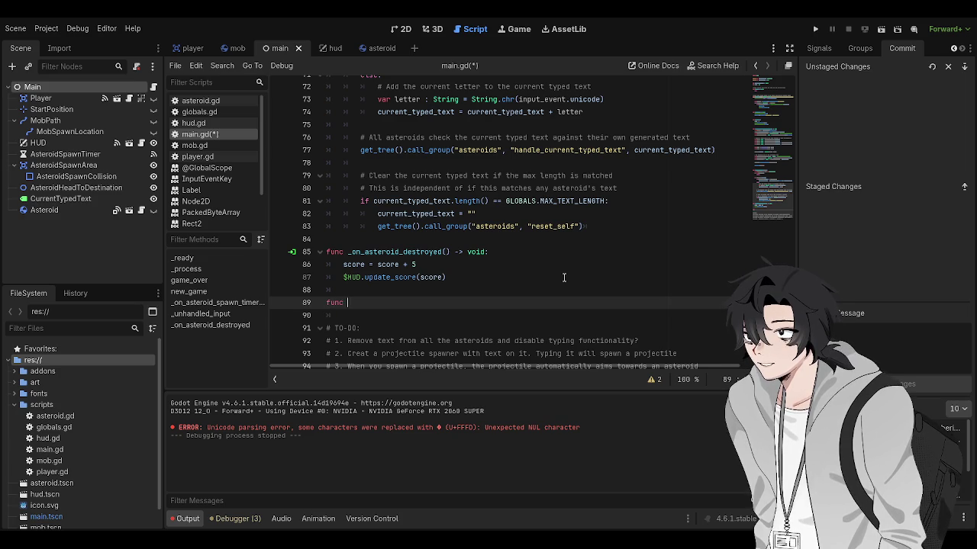
{"action": "key", "text": "BackSpace"}
{"action": "key", "text": "BackSpace"}
{"action": "key", "text": "BackSpace"}
Save main.gd with Ctrl+S
{"action": "scroll", "coordinate": [563, 278], "scroll_direction": "down", "scroll_amount": 1}
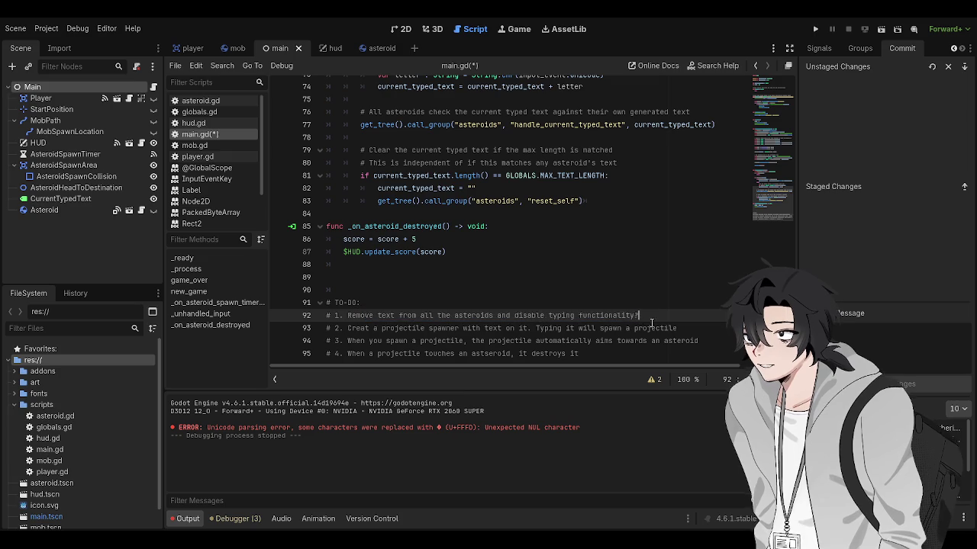
{"action": "scroll", "coordinate": [650, 246], "scroll_direction": "up", "scroll_amount": 3}
{"action": "scroll", "coordinate": [650, 246], "scroll_direction": "up", "scroll_amount": 8}
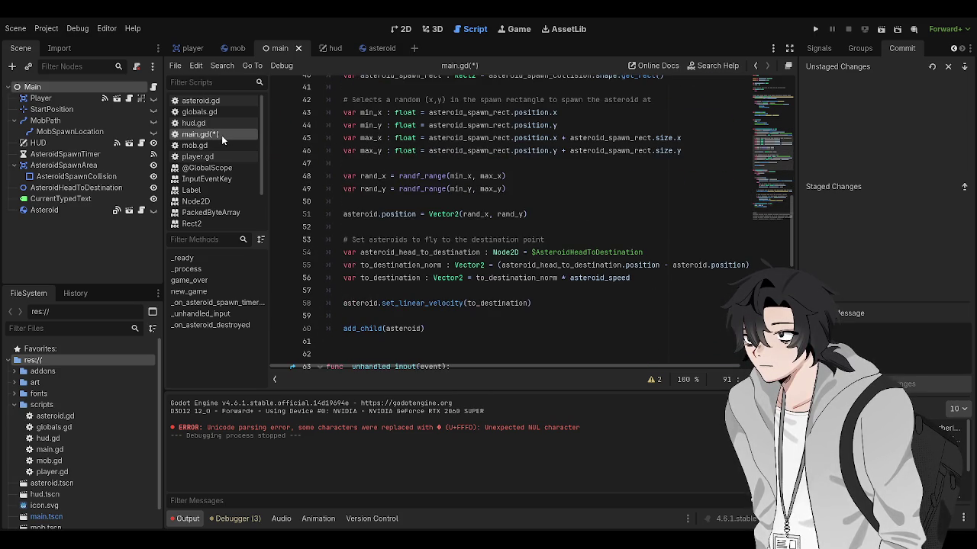
{"action": "scroll", "coordinate": [471, 191], "scroll_direction": "up", "scroll_amount": 7}
{"action": "left_click", "coordinate": [471, 150]}
{"action": "key", "text": "ctrl+s"}
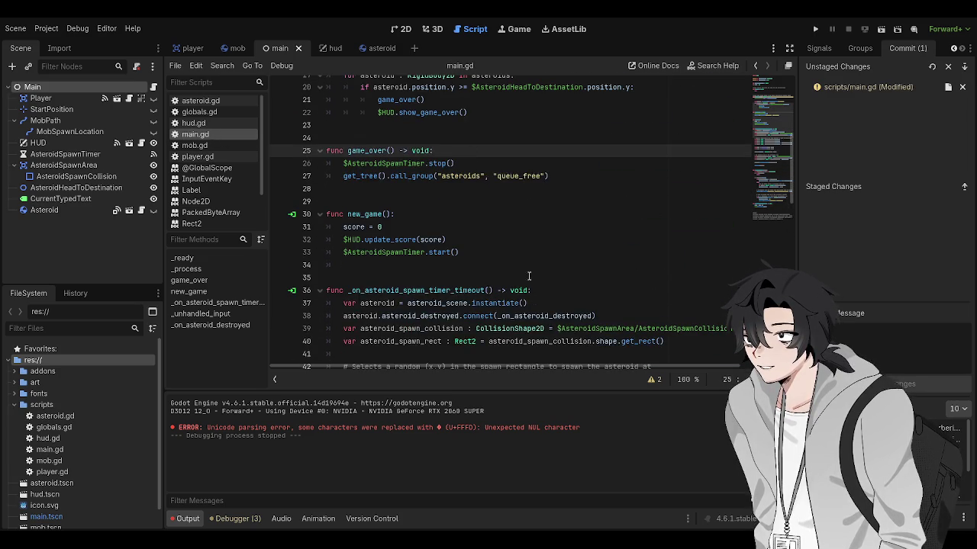
Review the asteroid spawn timer code in main.gd, then switch to asteroid.gd
{"action": "scroll", "coordinate": [519, 252], "scroll_direction": "up", "scroll_amount": 6}
{"action": "scroll", "coordinate": [531, 269], "scroll_direction": "down", "scroll_amount": 5}
{"action": "scroll", "coordinate": [531, 269], "scroll_direction": "down", "scroll_amount": 5}
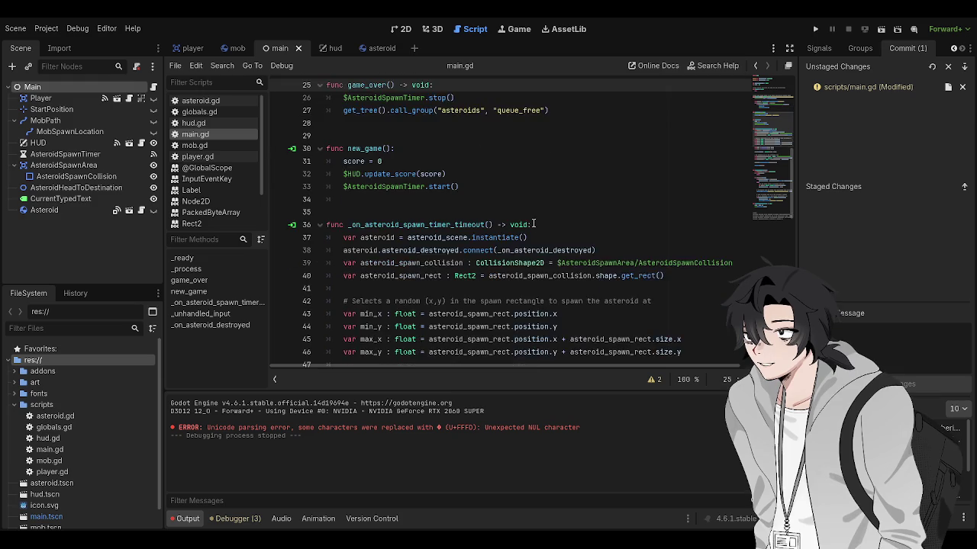
{"action": "scroll", "coordinate": [534, 252], "scroll_direction": "up", "scroll_amount": 3}
{"action": "scroll", "coordinate": [519, 248], "scroll_direction": "down", "scroll_amount": 2}
{"action": "left_click", "coordinate": [507, 246]}
{"action": "scroll", "coordinate": [511, 252], "scroll_direction": "down", "scroll_amount": 4}
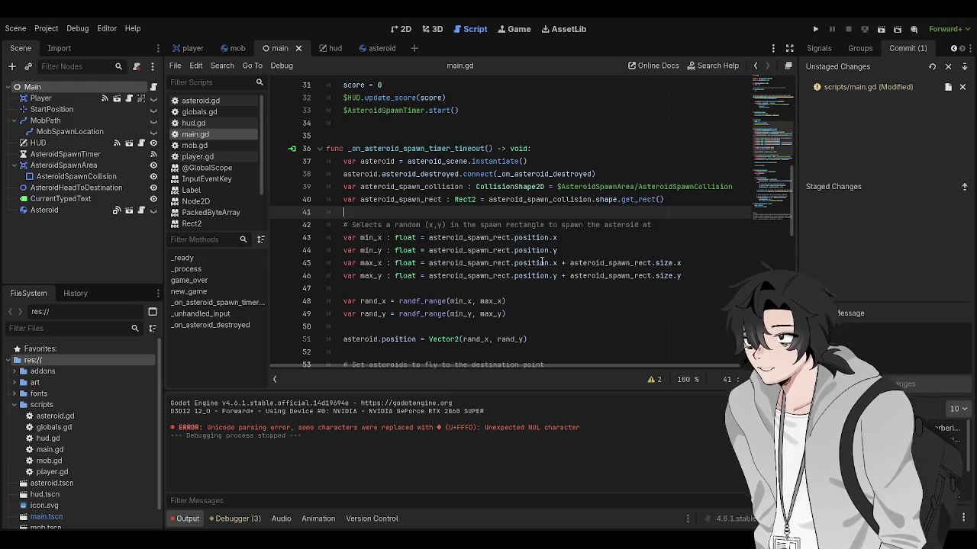
{"action": "left_click", "coordinate": [540, 264]}
{"action": "scroll", "coordinate": [527, 287], "scroll_direction": "up", "scroll_amount": 2}
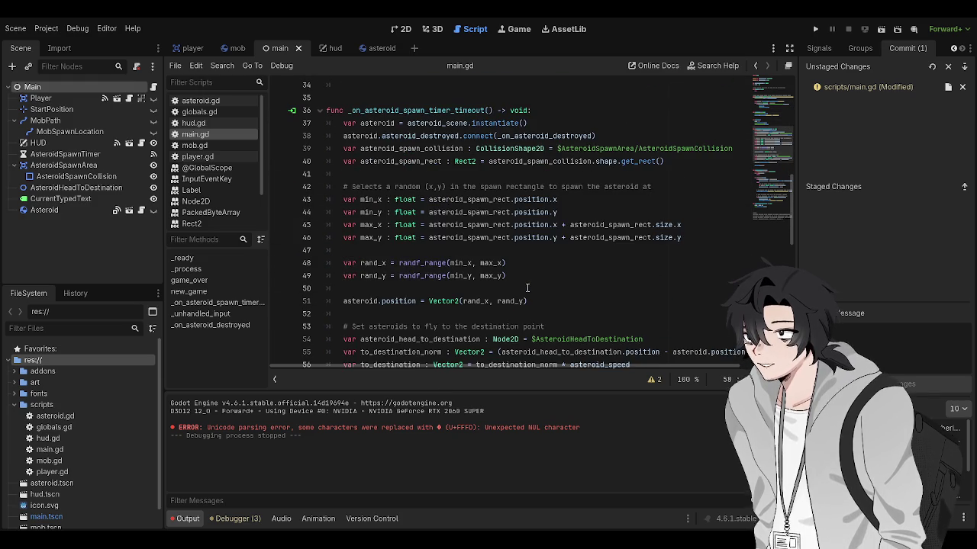
{"action": "left_click", "coordinate": [200, 101]}
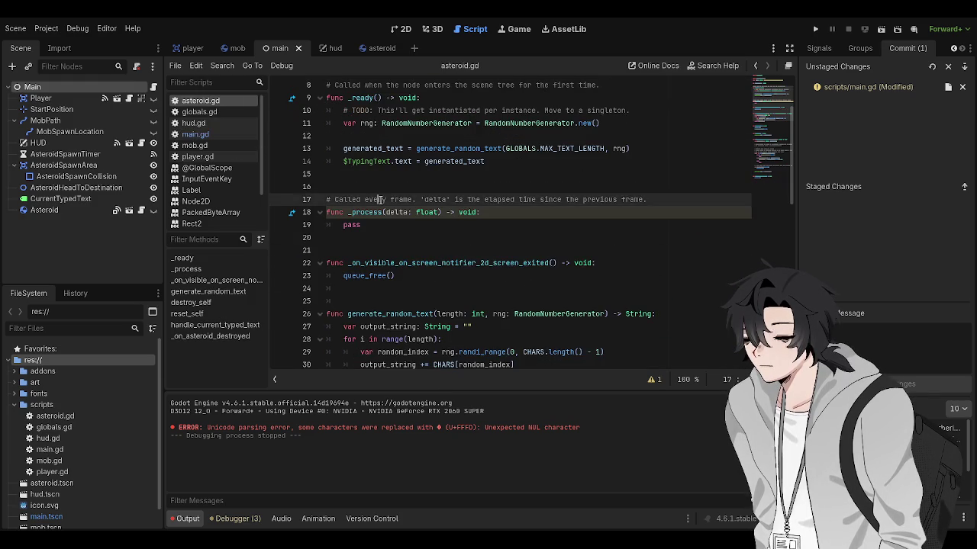
Comment out the generated_text and $TypingText lines in _ready and save asteroid.gd
{"action": "scroll", "coordinate": [410, 237], "scroll_direction": "up", "scroll_amount": 3}
{"action": "left_click", "coordinate": [410, 237]}
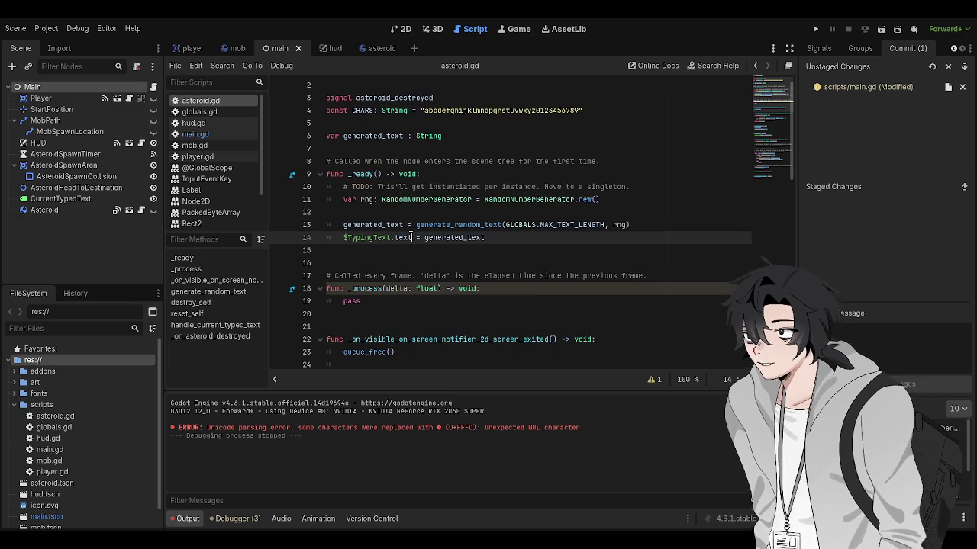
{"action": "left_click", "coordinate": [370, 237]}
{"action": "scroll", "coordinate": [370, 233], "scroll_direction": "down", "scroll_amount": 1}
{"action": "scroll", "coordinate": [373, 240], "scroll_direction": "down", "scroll_amount": 6}
{"action": "scroll", "coordinate": [382, 247], "scroll_direction": "up", "scroll_amount": 2}
{"action": "scroll", "coordinate": [385, 252], "scroll_direction": "down", "scroll_amount": 2}
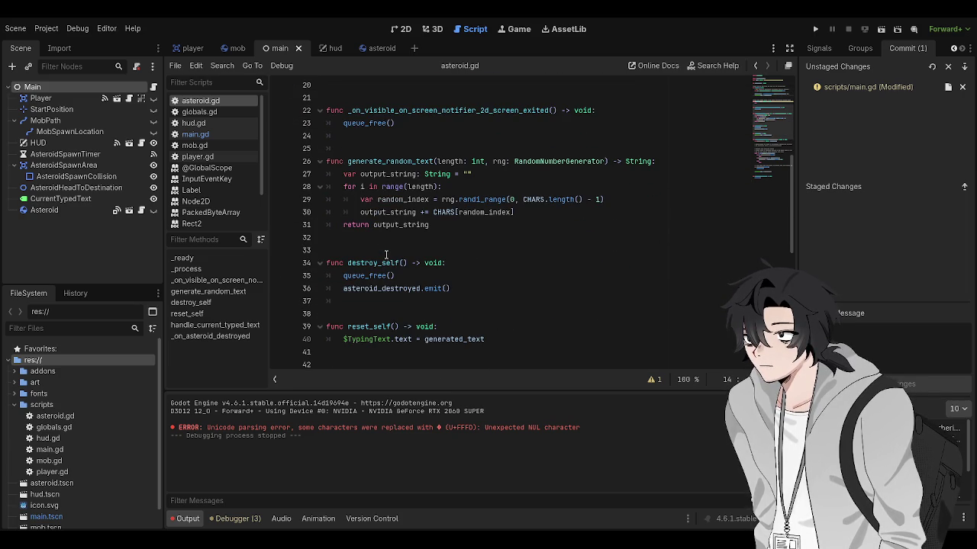
{"action": "scroll", "coordinate": [386, 255], "scroll_direction": "up", "scroll_amount": 4}
{"action": "scroll", "coordinate": [385, 254], "scroll_direction": "up", "scroll_amount": 3}
{"action": "left_click", "coordinate": [343, 224]}
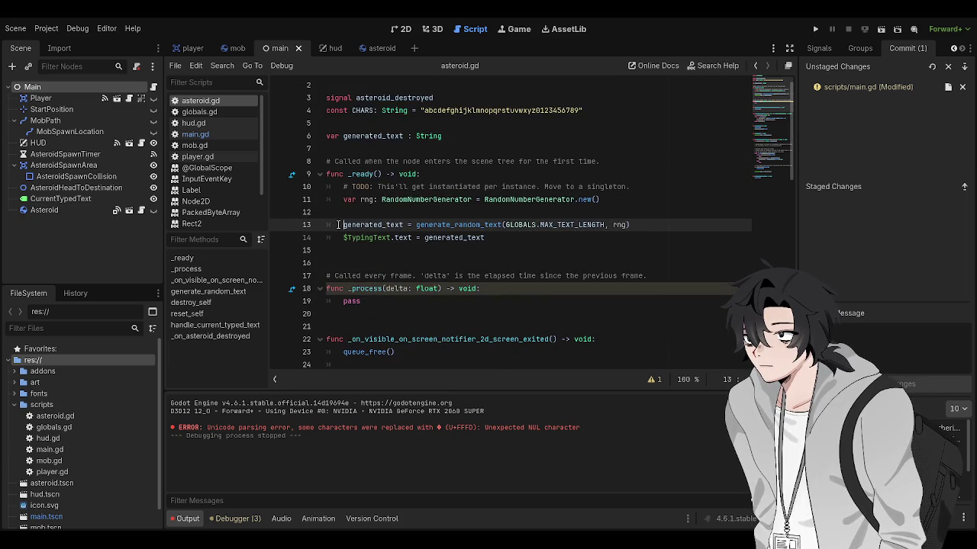
{"action": "key", "text": "ctrl+k"}
{"action": "key", "text": "Down"}
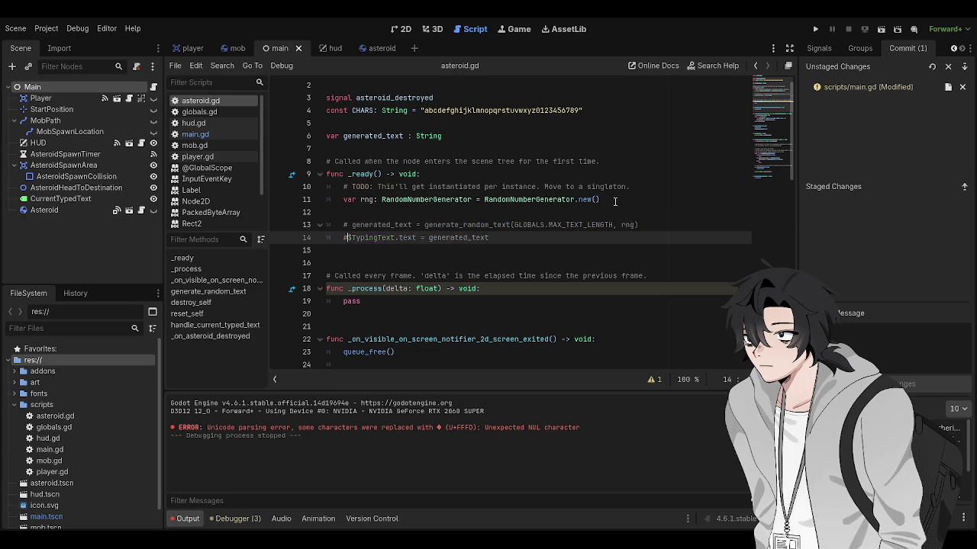
{"action": "key", "text": "ctrl+k"}
{"action": "key", "text": "Down"}
{"action": "key", "text": "ctrl+s"}
Add the comment '# For generating random text on top of the asteroids.' below the rng declaration
{"action": "left_click", "coordinate": [536, 224]}
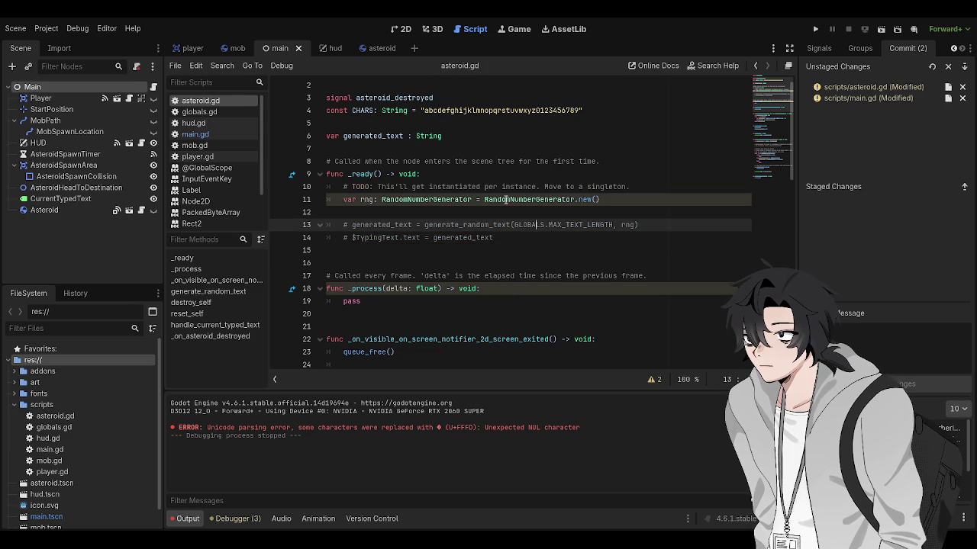
{"action": "scroll", "coordinate": [480, 221], "scroll_direction": "down", "scroll_amount": 2}
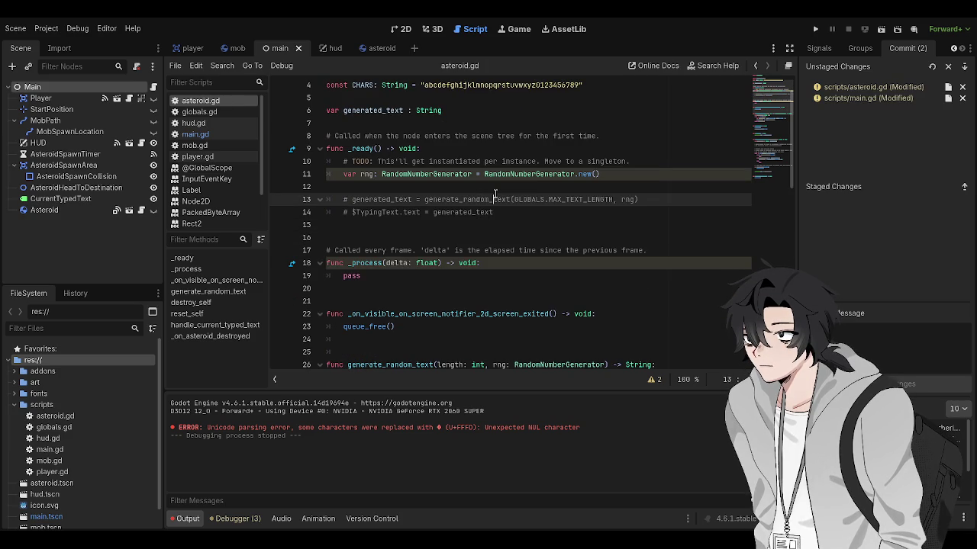
{"action": "left_click", "coordinate": [497, 186]}
{"action": "key", "text": "Return"}
{"action": "type", "text": "# "}
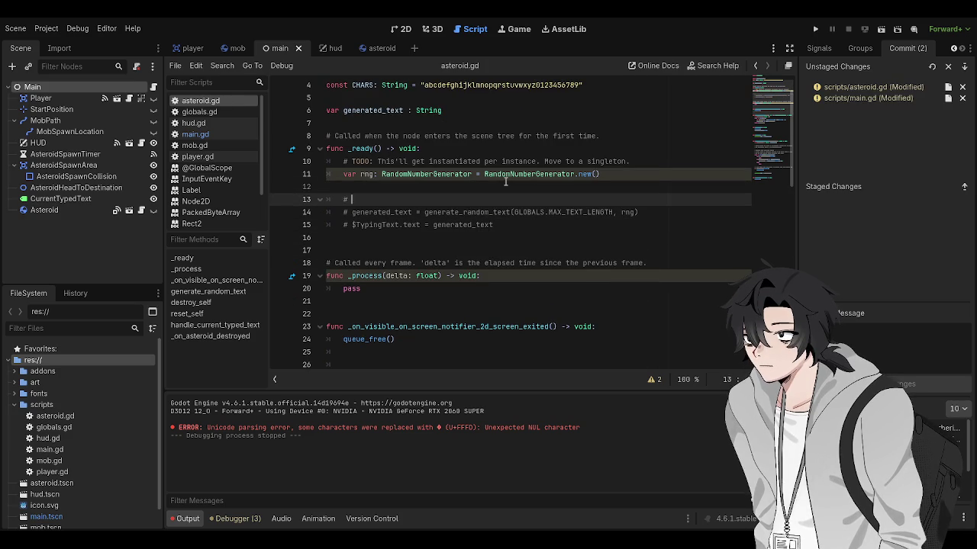
{"action": "type", "text": "For generating random text "}
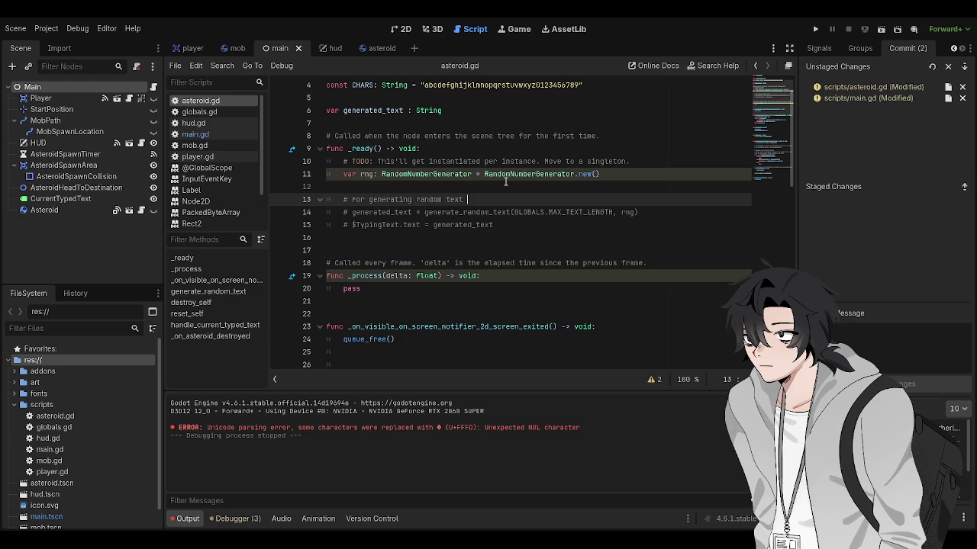
{"action": "type", "text": "on top of the asterois."}
{"action": "key", "text": "ctrl+BackSpace"}
{"action": "key", "text": "ctrl+BackSpace"}
{"action": "type", "text": "the asteroids."}
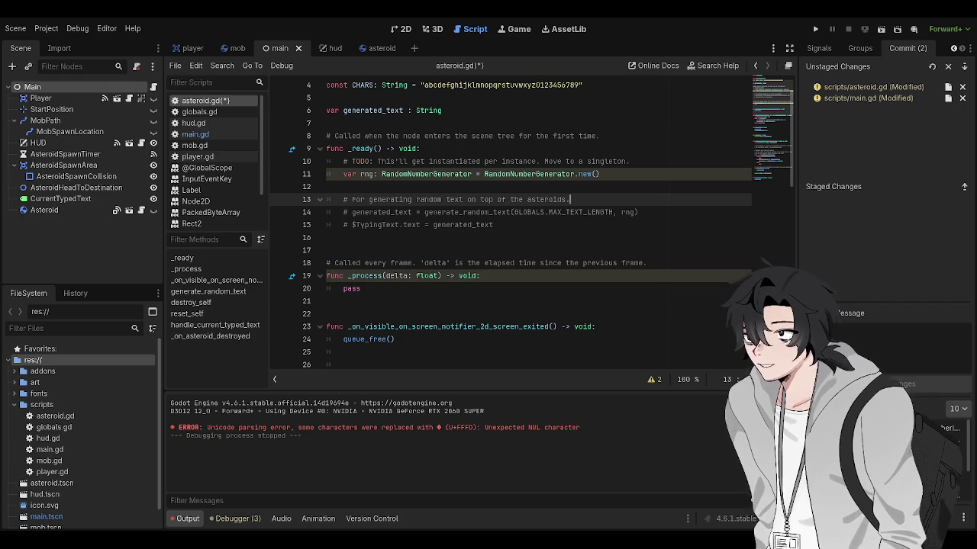
{"action": "scroll", "coordinate": [518, 335], "scroll_direction": "down", "scroll_amount": 2}
Scroll to handle_current_typed_text and go over its comments on iterating and highlighting letters
{"action": "left_click", "coordinate": [519, 339]}
{"action": "scroll", "coordinate": [524, 327], "scroll_direction": "down", "scroll_amount": 3}
{"action": "scroll", "coordinate": [524, 326], "scroll_direction": "down", "scroll_amount": 4}
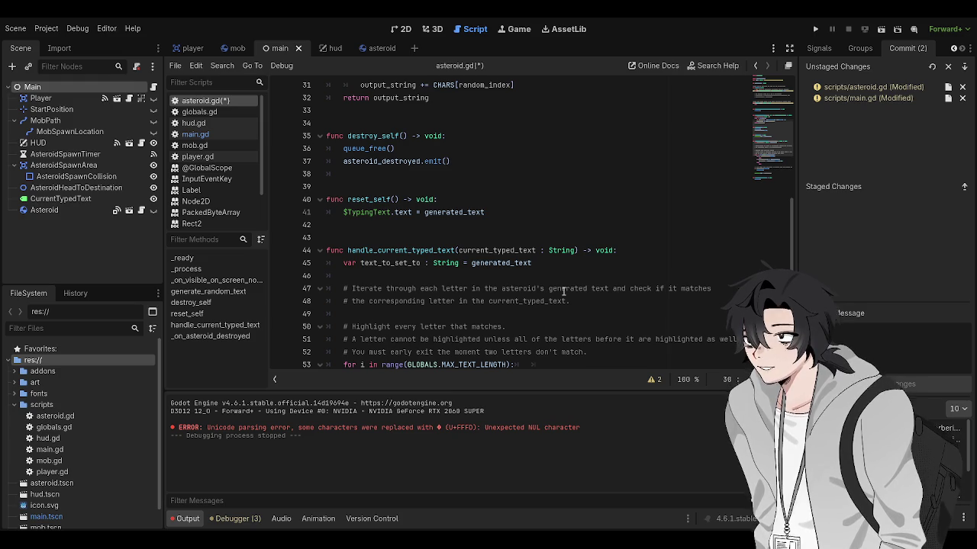
{"action": "scroll", "coordinate": [563, 291], "scroll_direction": "down", "scroll_amount": 1}
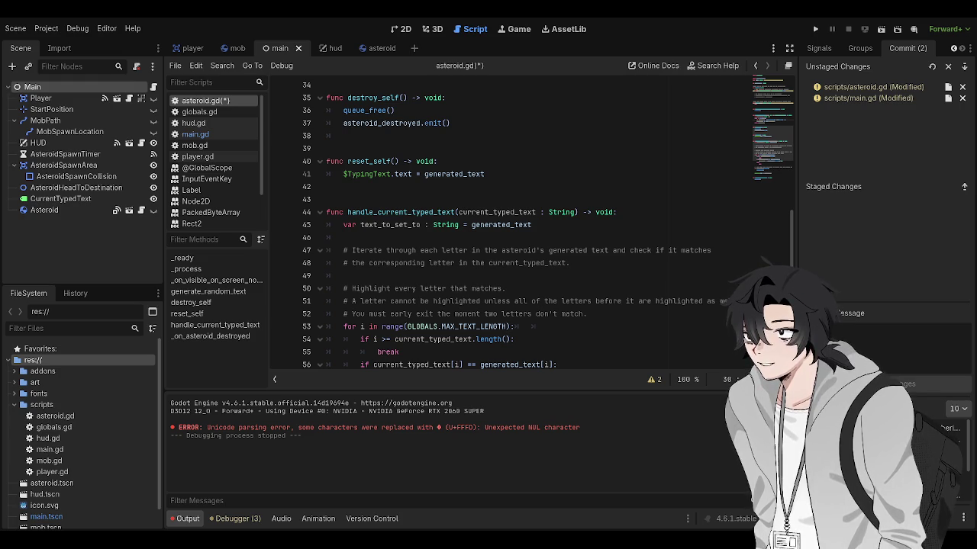
{"action": "left_click", "coordinate": [568, 301]}
{"action": "left_click", "coordinate": [577, 278]}
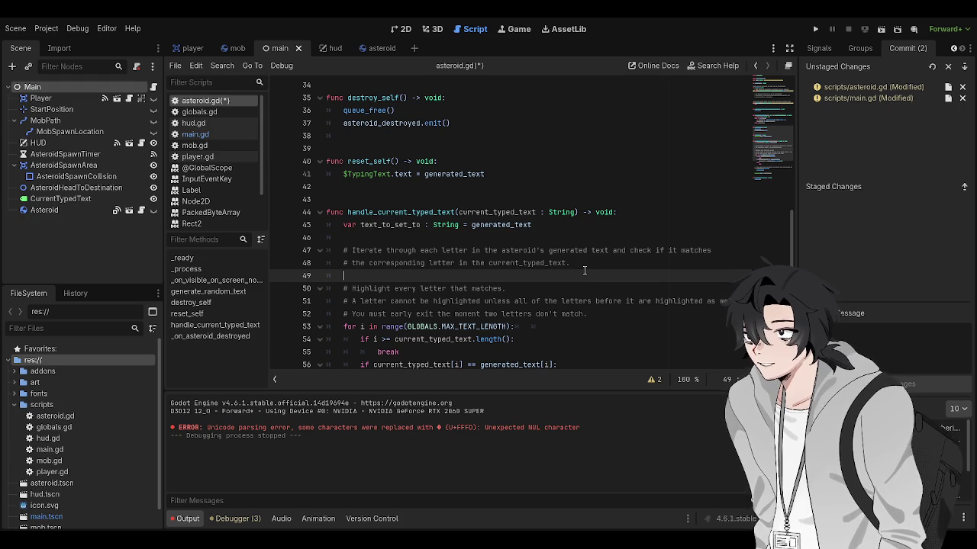
{"action": "left_click", "coordinate": [586, 267]}
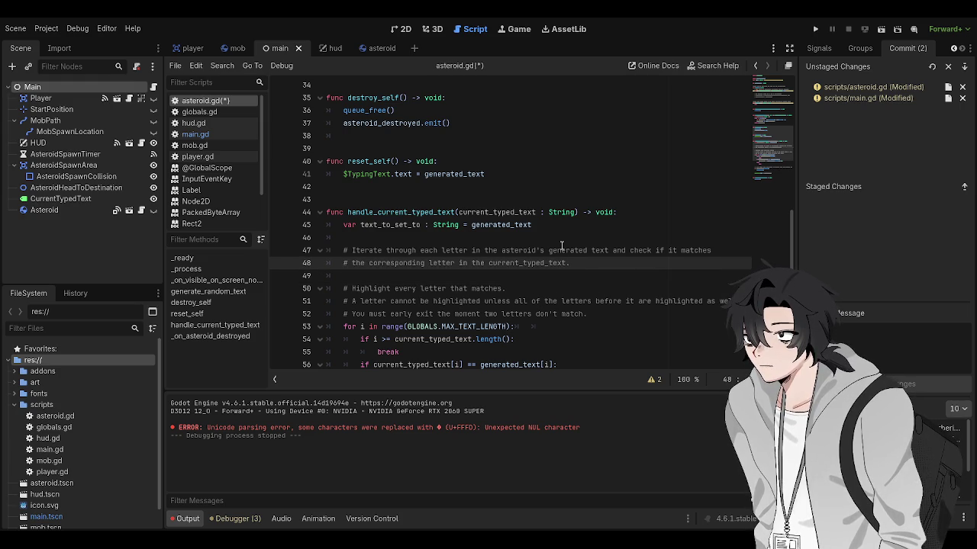
{"action": "left_click", "coordinate": [562, 246]}
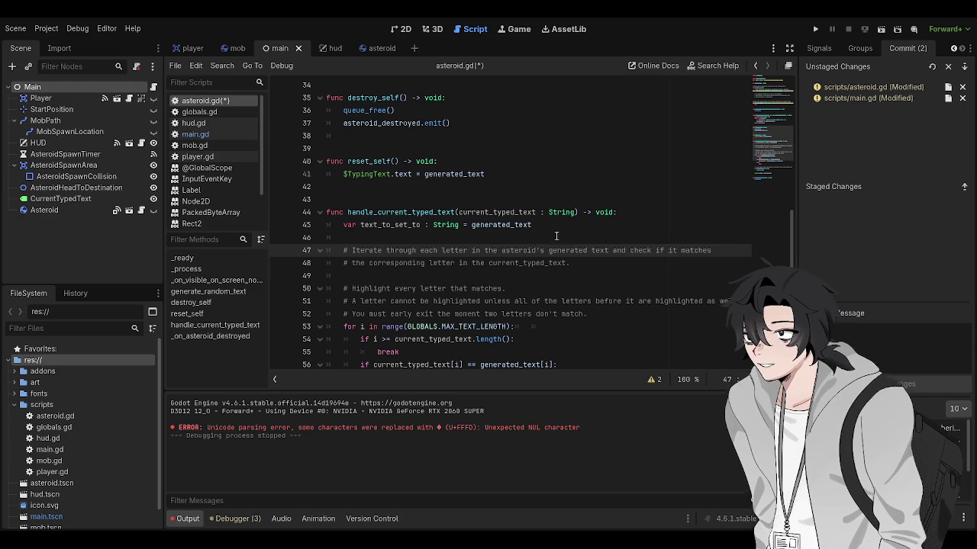
{"action": "left_click", "coordinate": [568, 233]}
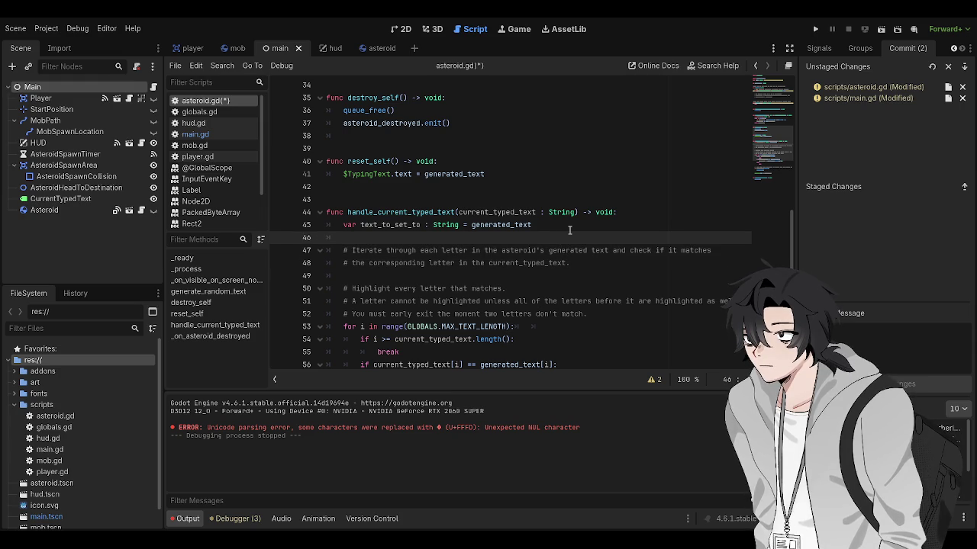
{"action": "scroll", "coordinate": [569, 229], "scroll_direction": "up", "scroll_amount": 1}
{"action": "scroll", "coordinate": [569, 228], "scroll_direction": "down", "scroll_amount": 2}
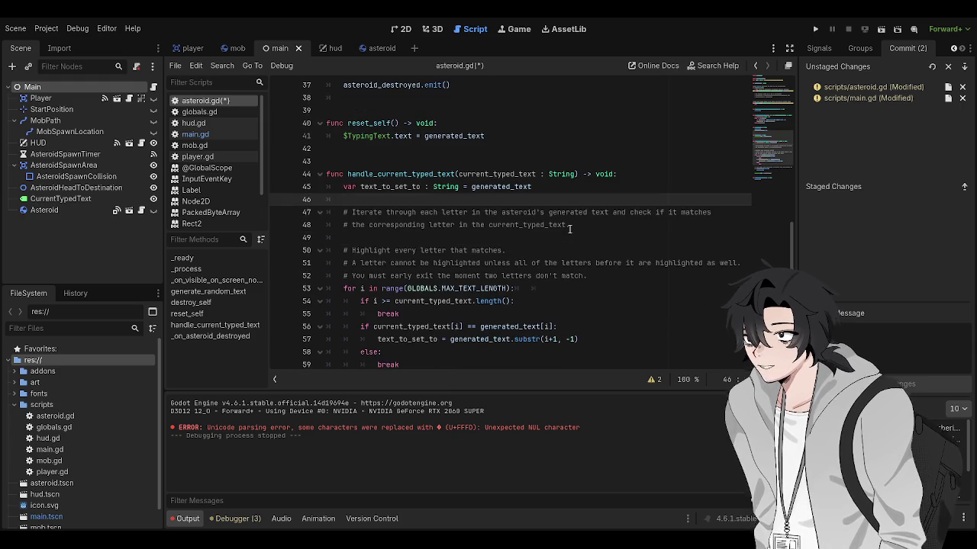
{"action": "scroll", "coordinate": [569, 228], "scroll_direction": "down", "scroll_amount": 1}
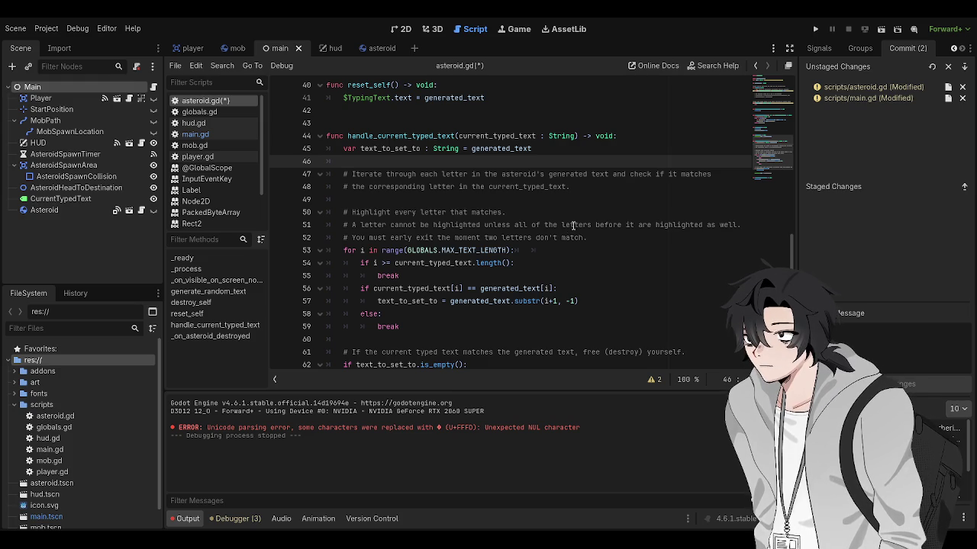
{"action": "left_click", "coordinate": [559, 195]}
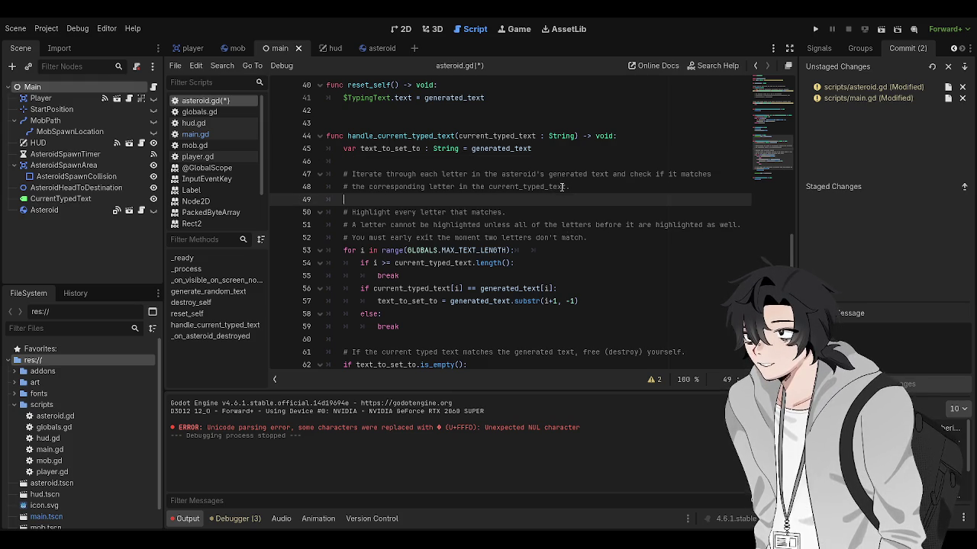
{"action": "left_click", "coordinate": [584, 157]}
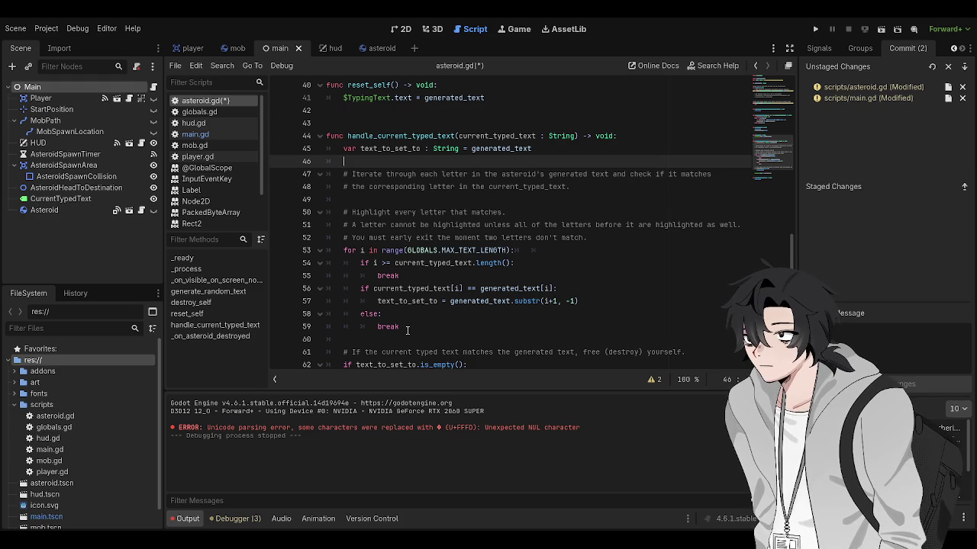
{"action": "left_click", "coordinate": [412, 301]}
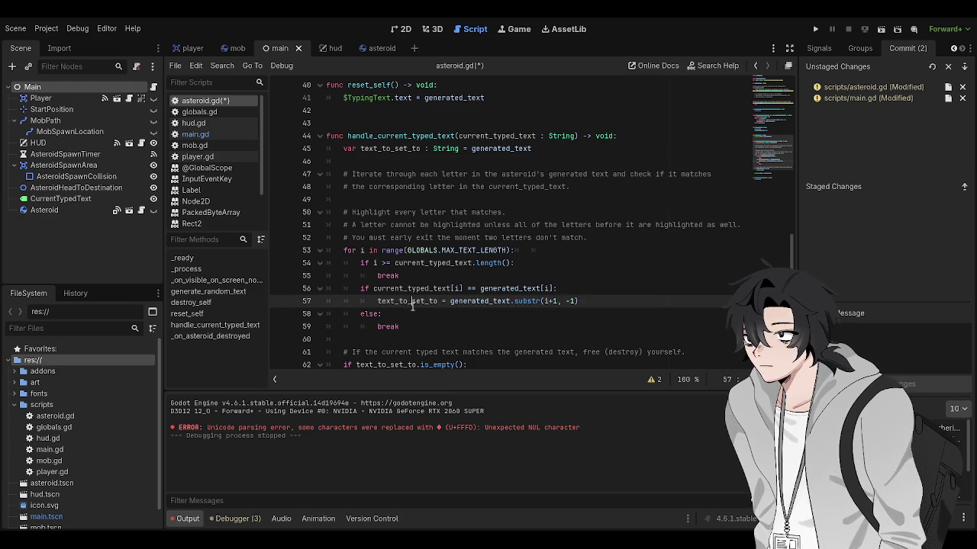
{"action": "left_click", "coordinate": [413, 327]}
{"action": "key", "text": "Up"}
{"action": "key", "text": "Down"}
{"action": "key", "text": "Up"}
{"action": "left_click", "coordinate": [584, 286]}
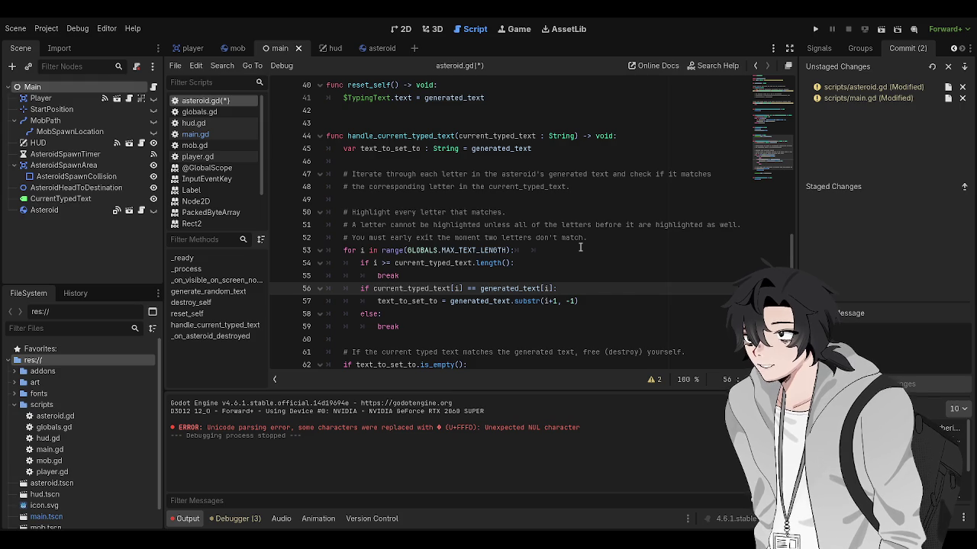
{"action": "left_click", "coordinate": [580, 247]}
{"action": "left_click", "coordinate": [583, 276]}
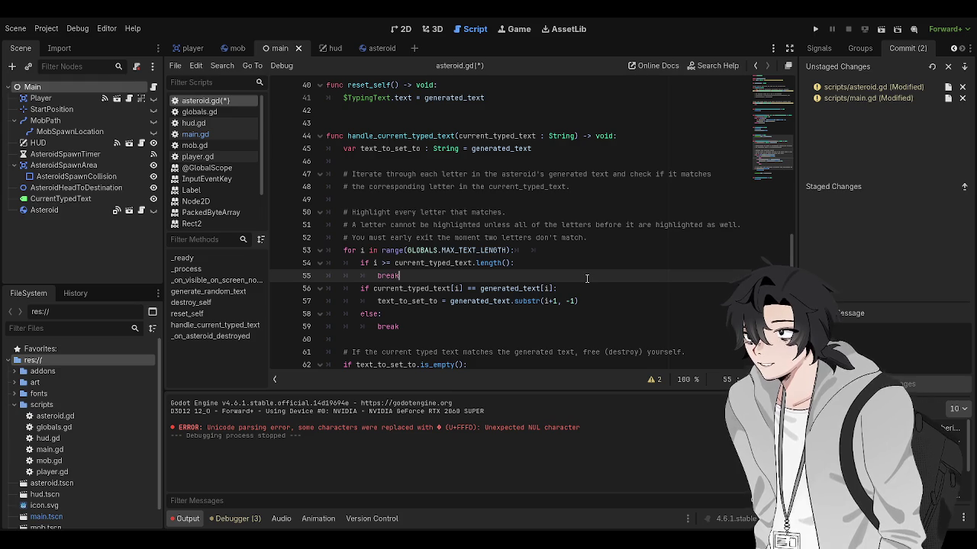
{"action": "scroll", "coordinate": [587, 279], "scroll_direction": "up", "scroll_amount": 3}
{"action": "left_click", "coordinate": [579, 275]}
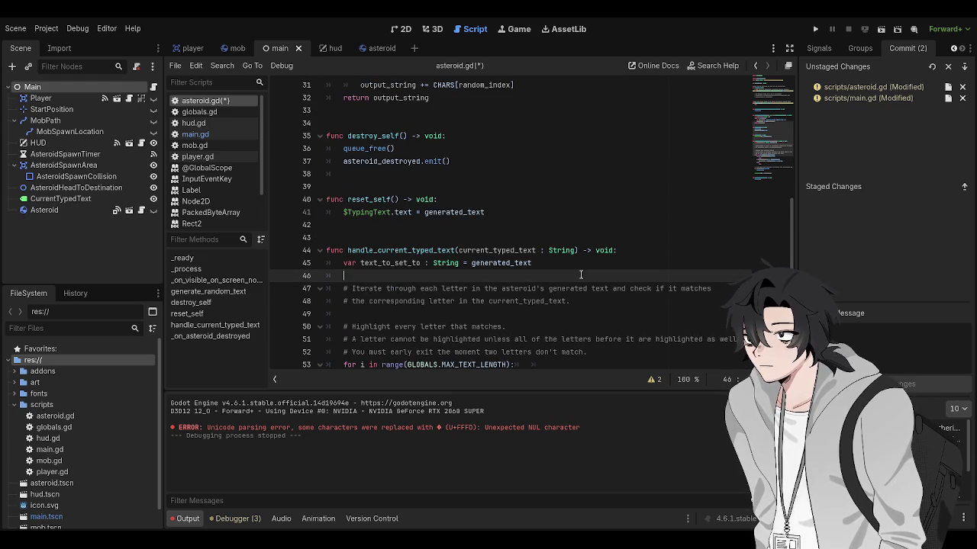
{"action": "scroll", "coordinate": [622, 266], "scroll_direction": "down", "scroll_amount": 2}
{"action": "left_click", "coordinate": [624, 238]}
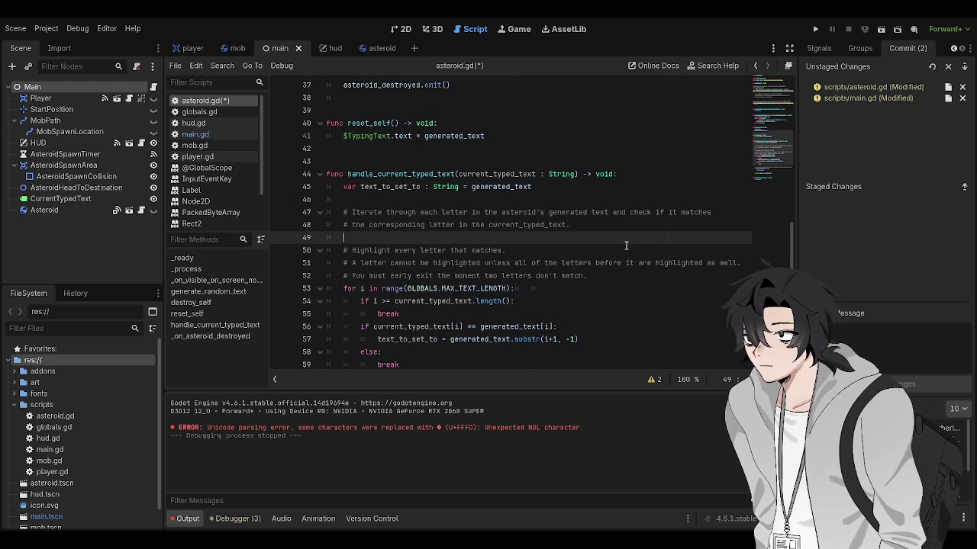
{"action": "left_click", "coordinate": [619, 224]}
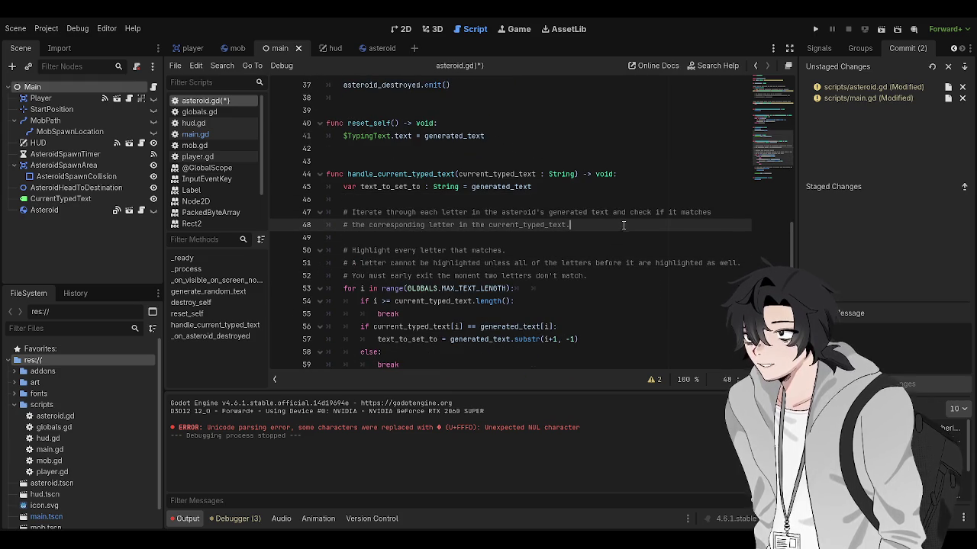
{"action": "scroll", "coordinate": [585, 252], "scroll_direction": "down", "scroll_amount": 1}
{"action": "left_click", "coordinate": [588, 273]}
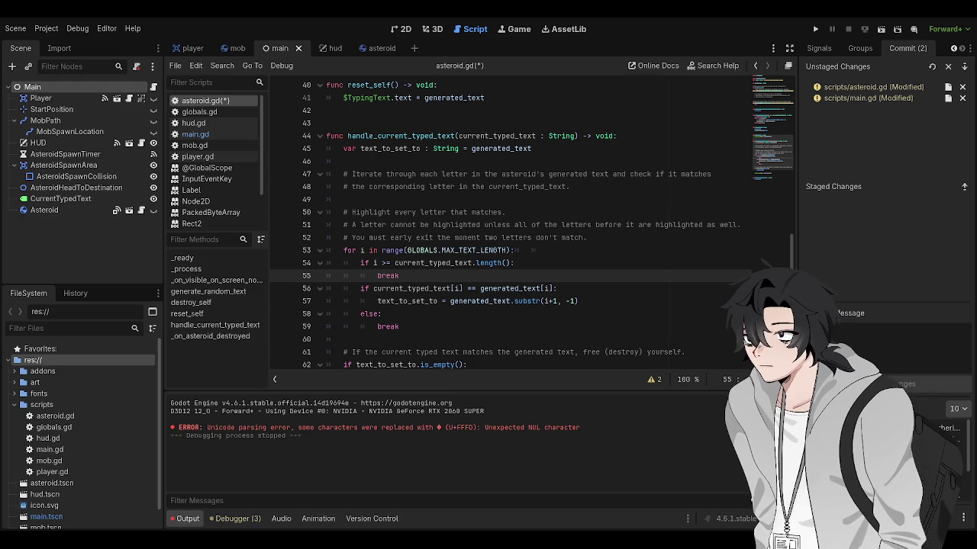
Scroll back up in asteroid.gd after reworking the handle_current_typed_text loop
{"action": "scroll", "coordinate": [528, 185], "scroll_direction": "up", "scroll_amount": 12}
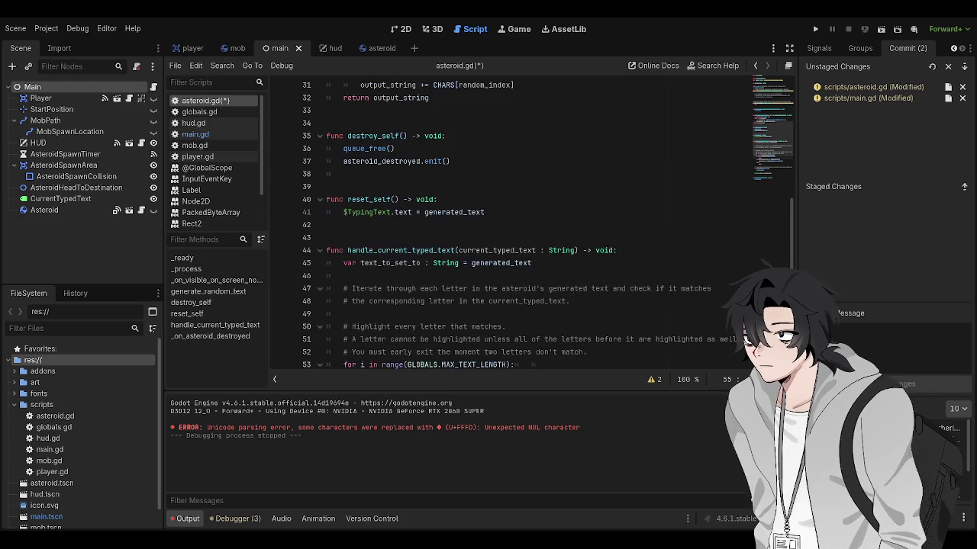
Run the project with F5 and start a round of the asteroid game
{"action": "left_click", "coordinate": [527, 186]}
{"action": "scroll", "coordinate": [511, 200], "scroll_direction": "up", "scroll_amount": 1}
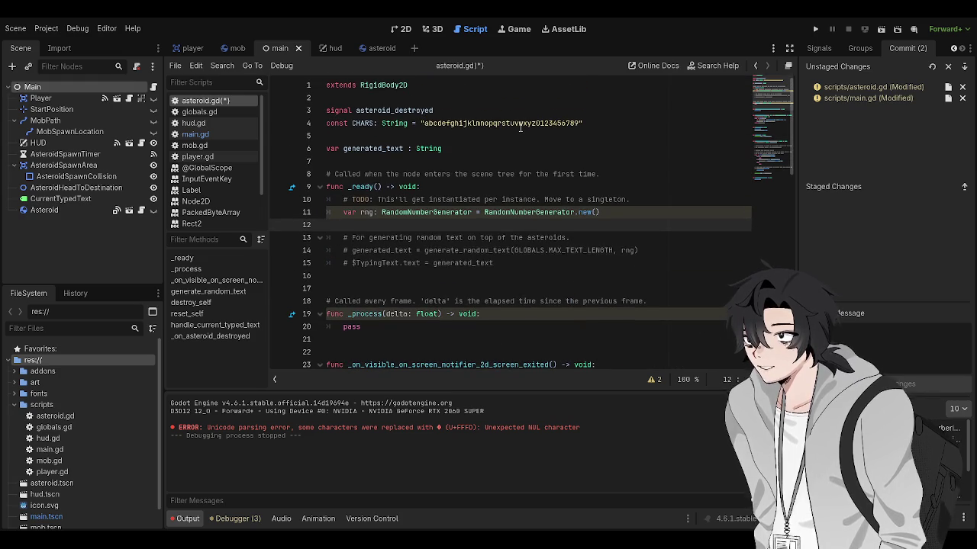
{"action": "key", "text": "F5"}
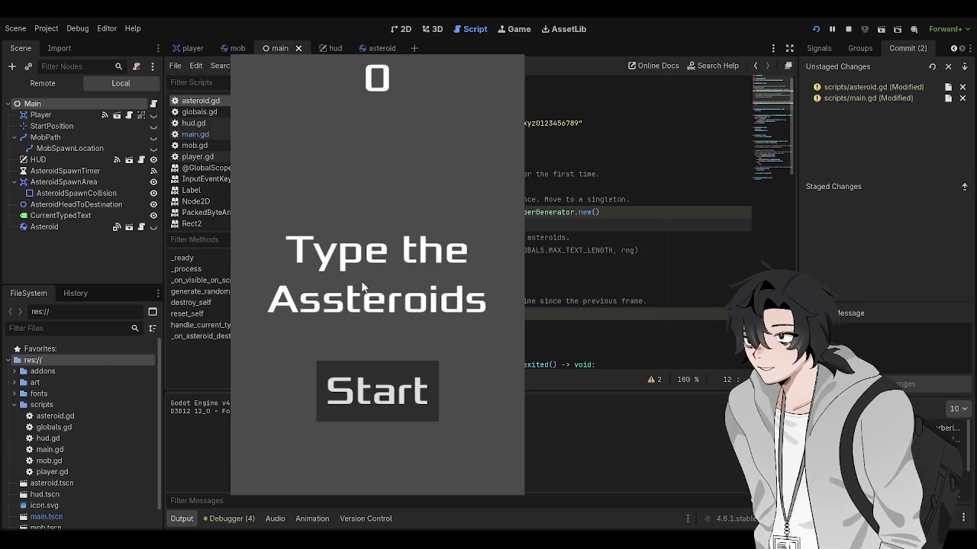
{"action": "left_click", "coordinate": [384, 389]}
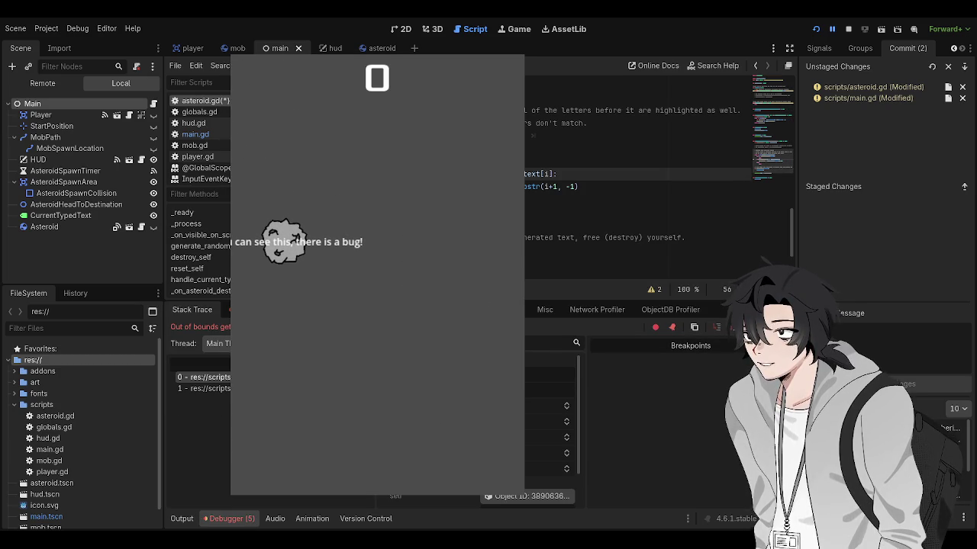
Save asteroid.gd, stop the running game, and return the caret to line 14
{"action": "key", "text": "ctrl+s"}
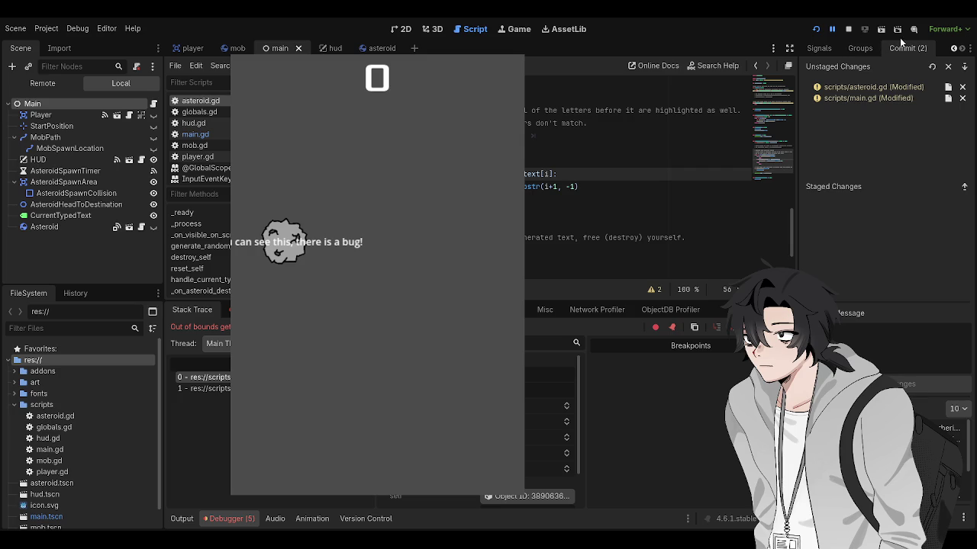
{"action": "left_click", "coordinate": [849, 29]}
{"action": "scroll", "coordinate": [377, 225], "scroll_direction": "up", "scroll_amount": 6}
{"action": "scroll", "coordinate": [377, 225], "scroll_direction": "down", "scroll_amount": 4}
{"action": "scroll", "coordinate": [377, 225], "scroll_direction": "up", "scroll_amount": 10}
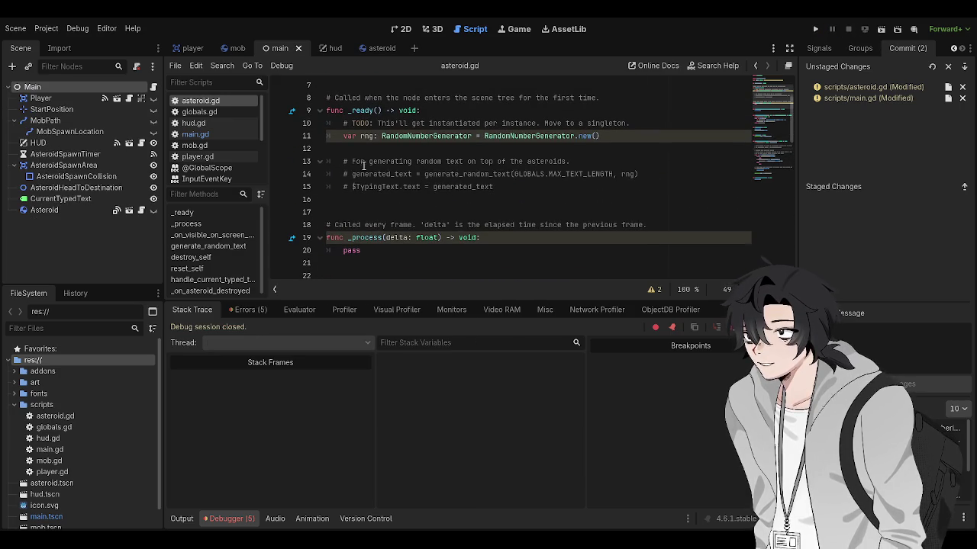
{"action": "left_click", "coordinate": [355, 176]}
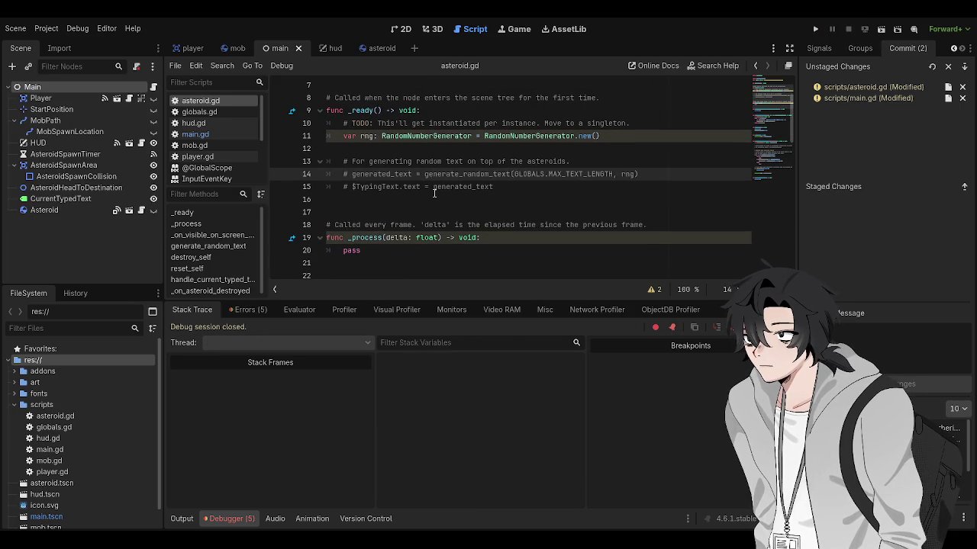
Uncomment the random text generation and TypingText lines in _ready and fix their indentation
{"action": "key", "text": "ctrl+k"}
{"action": "key", "text": "Down"}
{"action": "key", "text": "ctrl+k"}
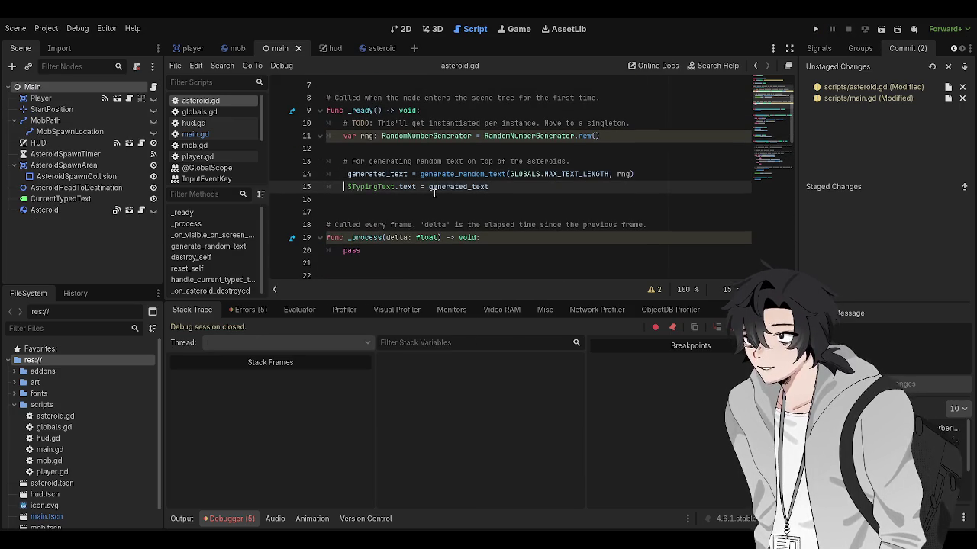
{"action": "key", "text": "BackSpace"}
{"action": "key", "text": "Up"}
{"action": "key", "text": "BackSpace"}
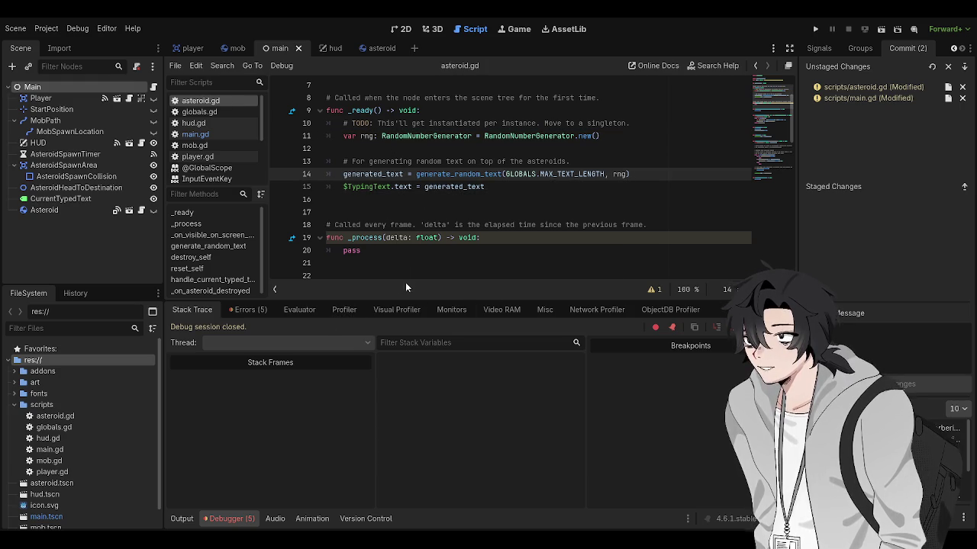
Shrink the debugger panel for more script room and review _ready and the else branch
{"action": "left_click_drag", "start_coordinate": [481, 301], "coordinate": [481, 382]}
{"action": "left_click", "coordinate": [448, 289]}
{"action": "scroll", "coordinate": [449, 297], "scroll_direction": "up", "scroll_amount": 1}
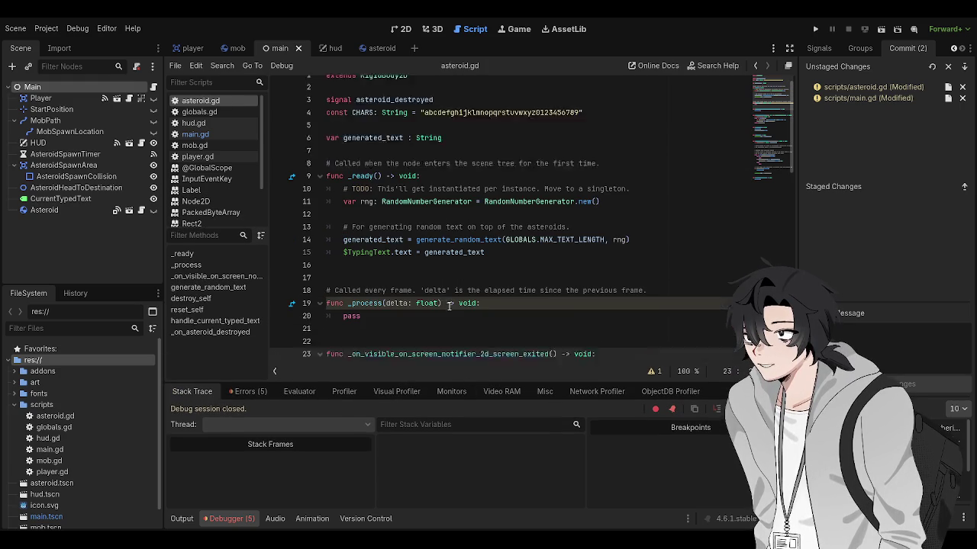
{"action": "scroll", "coordinate": [449, 297], "scroll_direction": "up", "scroll_amount": 1}
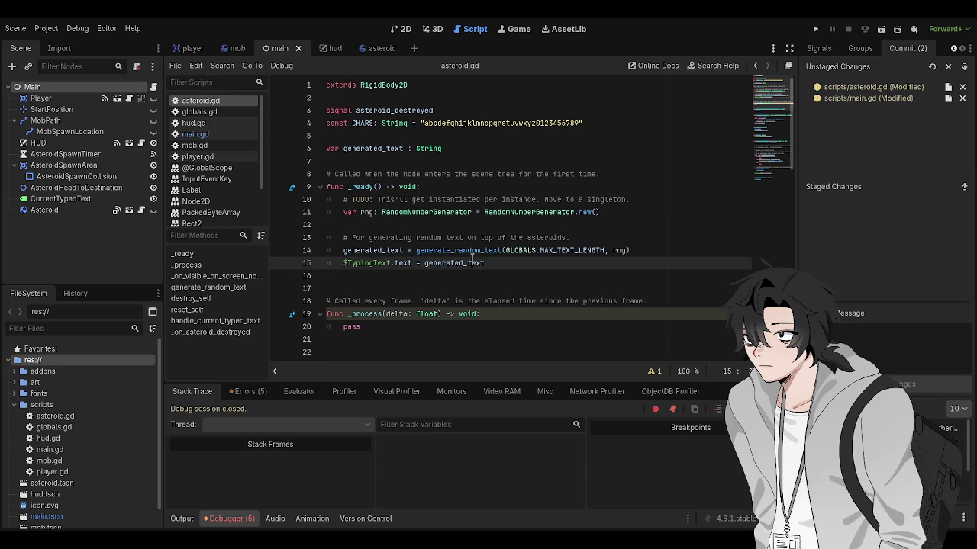
{"action": "scroll", "coordinate": [460, 274], "scroll_direction": "down", "scroll_amount": 9}
{"action": "scroll", "coordinate": [461, 267], "scroll_direction": "down", "scroll_amount": 5}
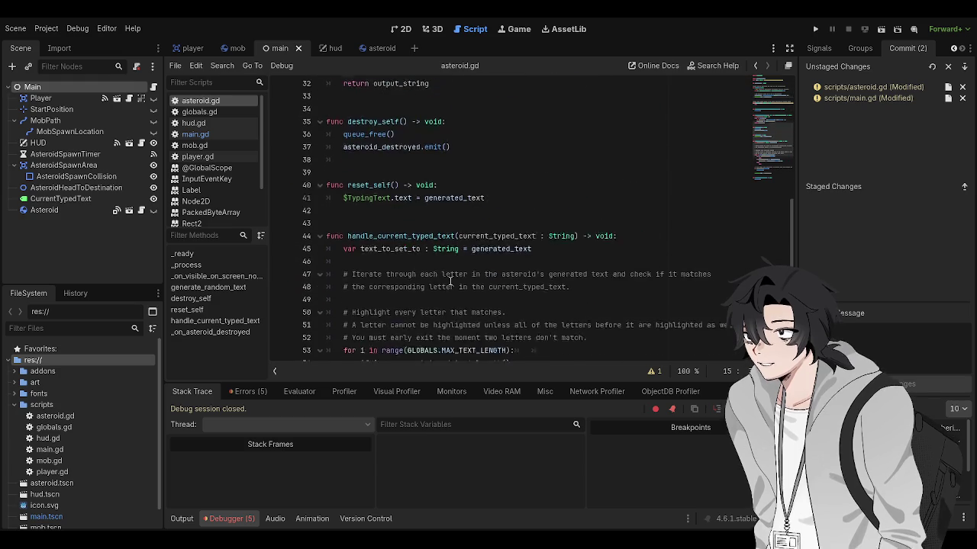
{"action": "left_click", "coordinate": [469, 276]}
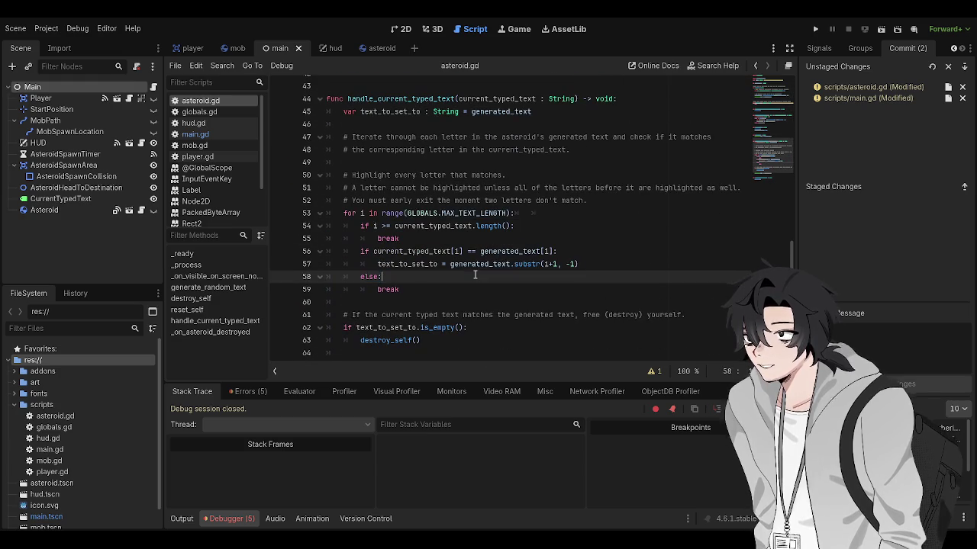
{"action": "scroll", "coordinate": [473, 309], "scroll_direction": "down", "scroll_amount": 1}
{"action": "scroll", "coordinate": [473, 305], "scroll_direction": "up", "scroll_amount": 15}
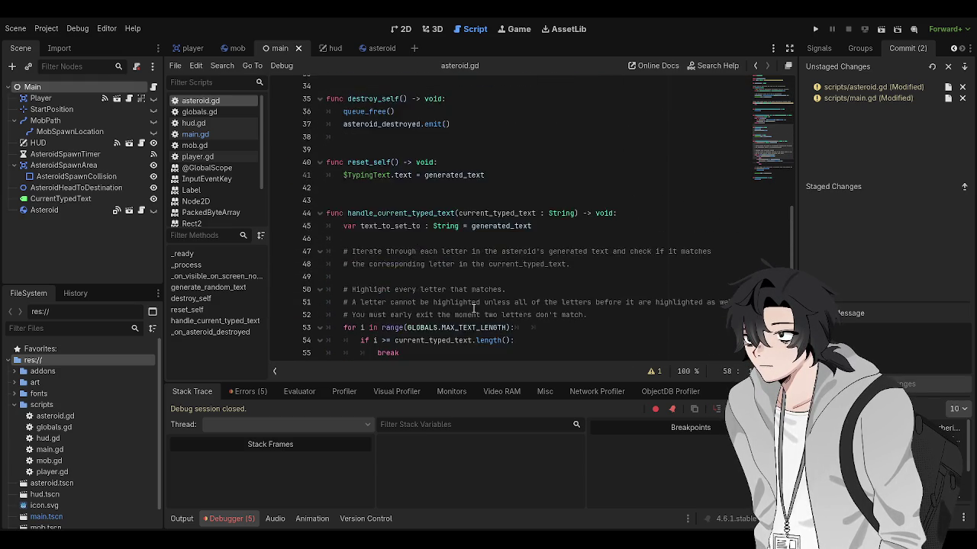
{"action": "left_click", "coordinate": [473, 308]}
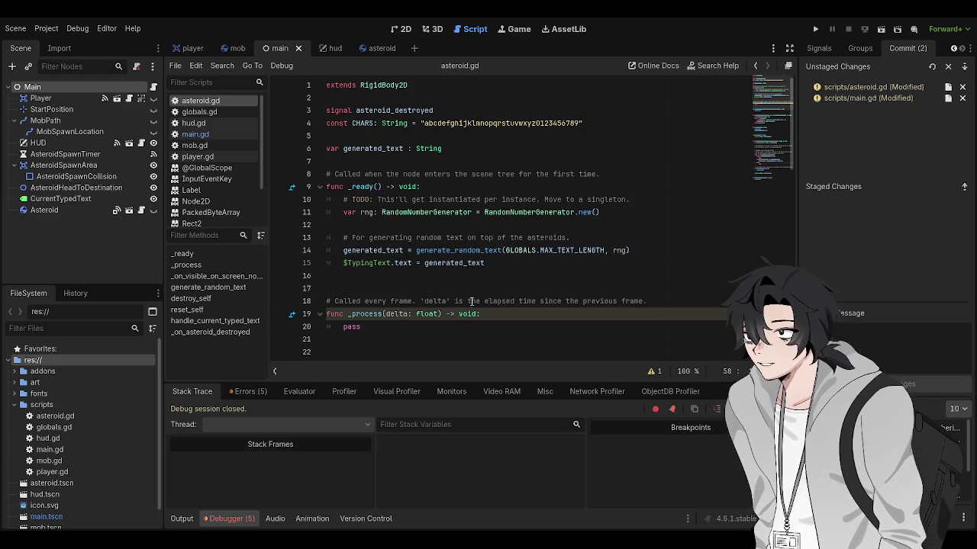
{"action": "left_click", "coordinate": [463, 290]}
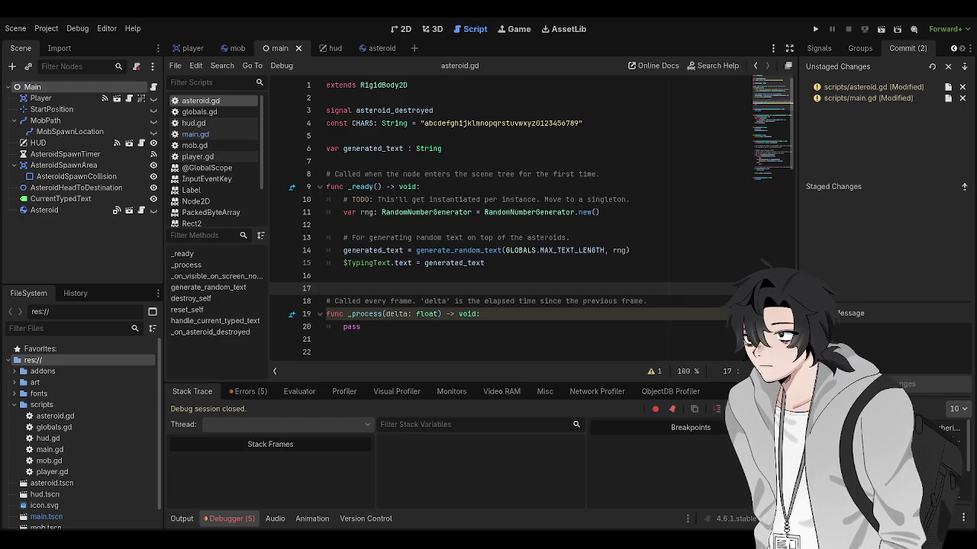
Switch from Godot to the browser window playing the YouTube video
{"action": "key", "text": "alt+Tab"}
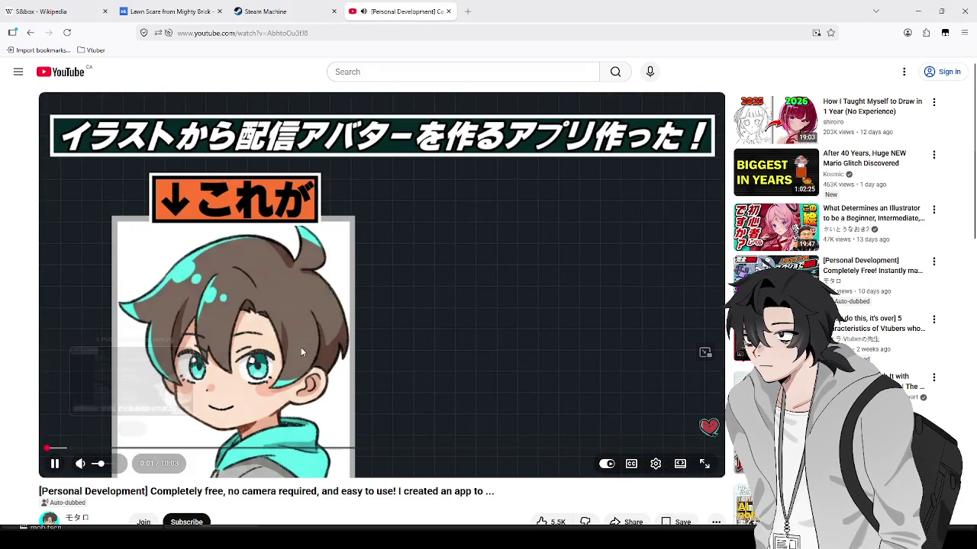
Skip the avatar-app video ahead past 0:39, 1:25 and 1:37, and leave it paused at 3:06
{"action": "left_click", "coordinate": [615, 429]}
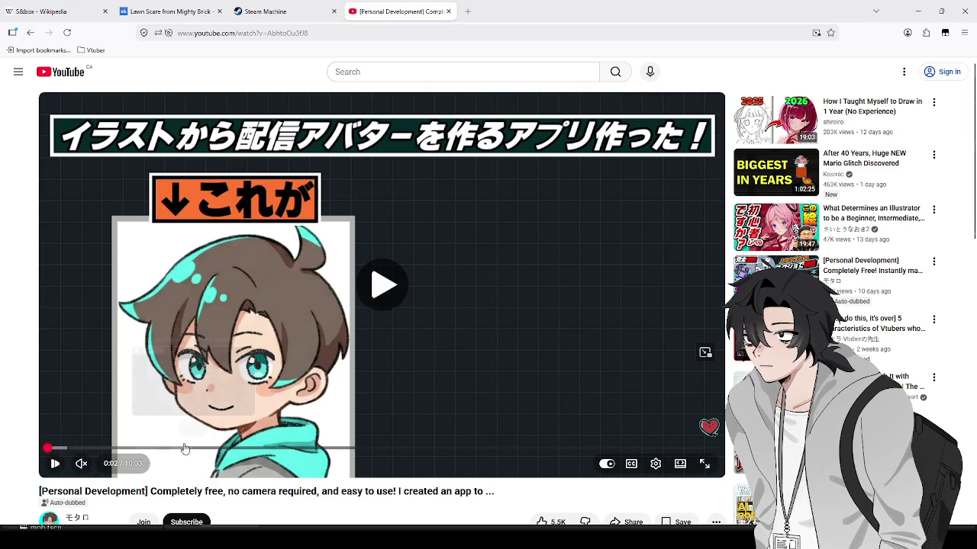
{"action": "left_click", "coordinate": [55, 463]}
{"action": "left_click", "coordinate": [65, 448]}
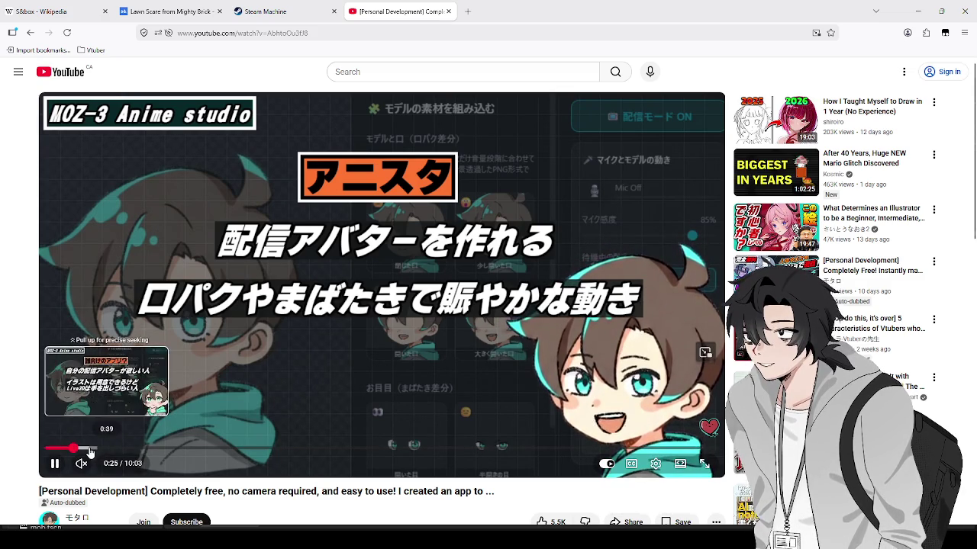
{"action": "left_click", "coordinate": [90, 450]}
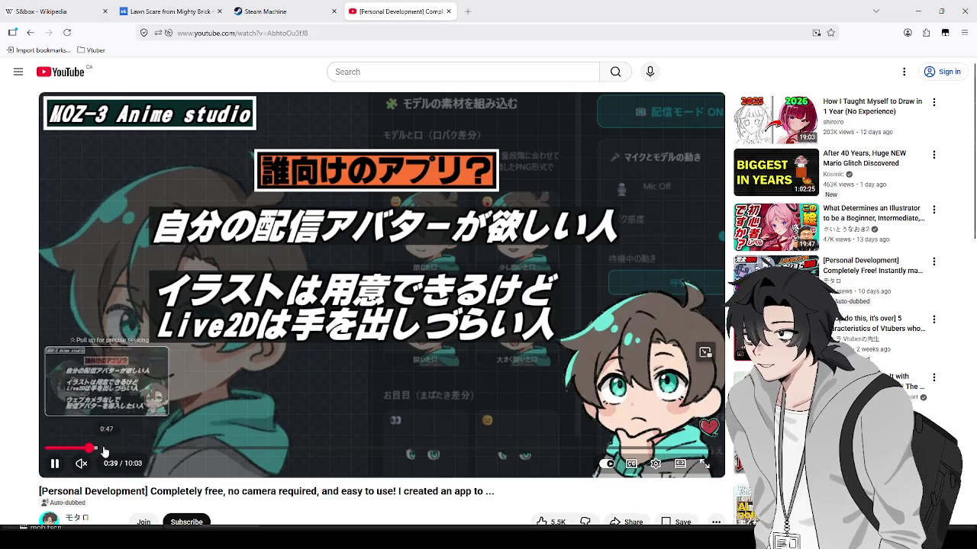
{"action": "left_click", "coordinate": [141, 450]}
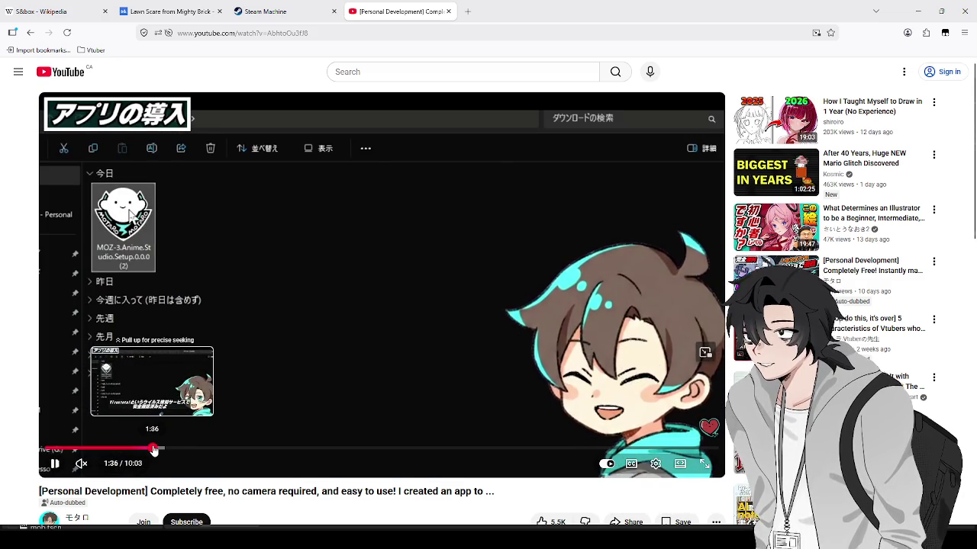
{"action": "left_click", "coordinate": [153, 450]}
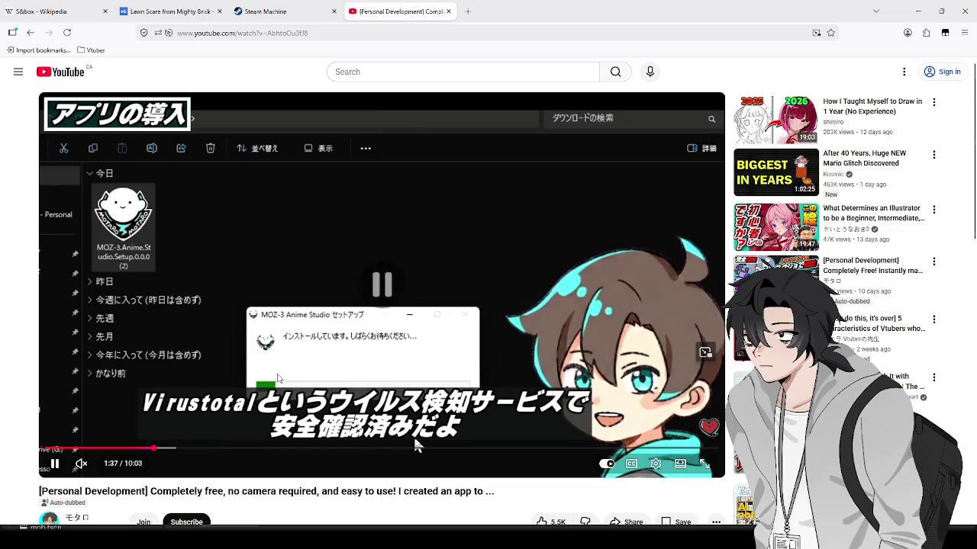
{"action": "left_click", "coordinate": [415, 441]}
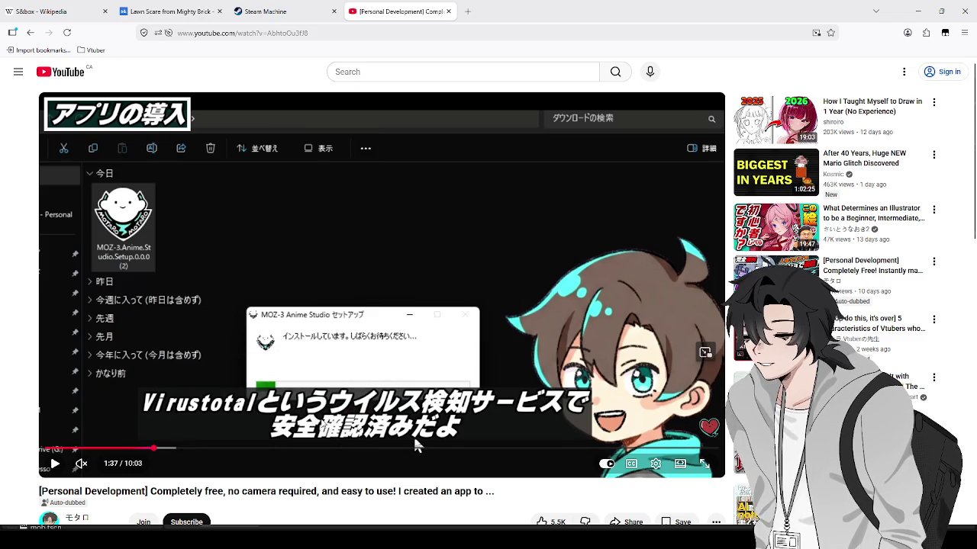
{"action": "left_click_drag", "start_coordinate": [254, 450], "coordinate": [255, 451]}
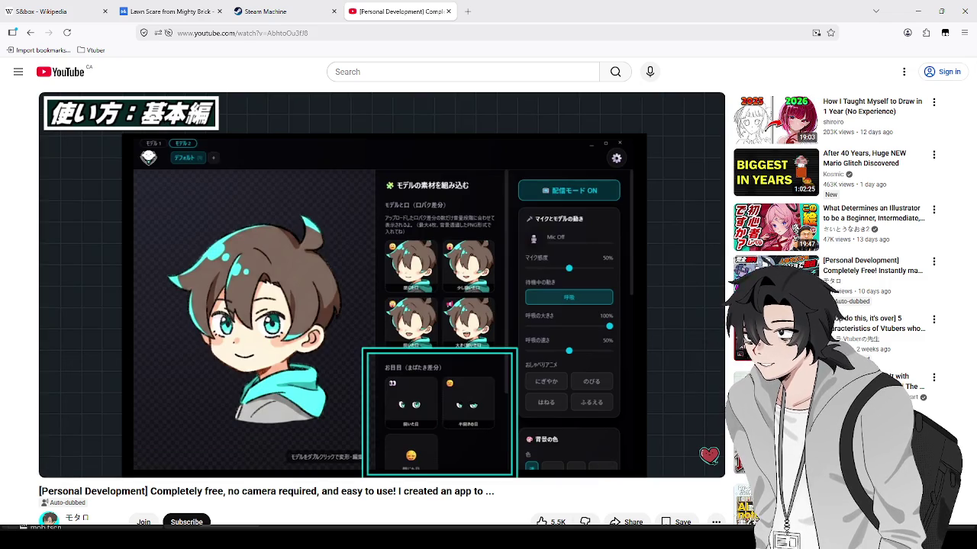
Go back to the TypingShooter project with asteroid.gd open in Godot's script editor
{"action": "mouse_move", "coordinate": [91, 382]}
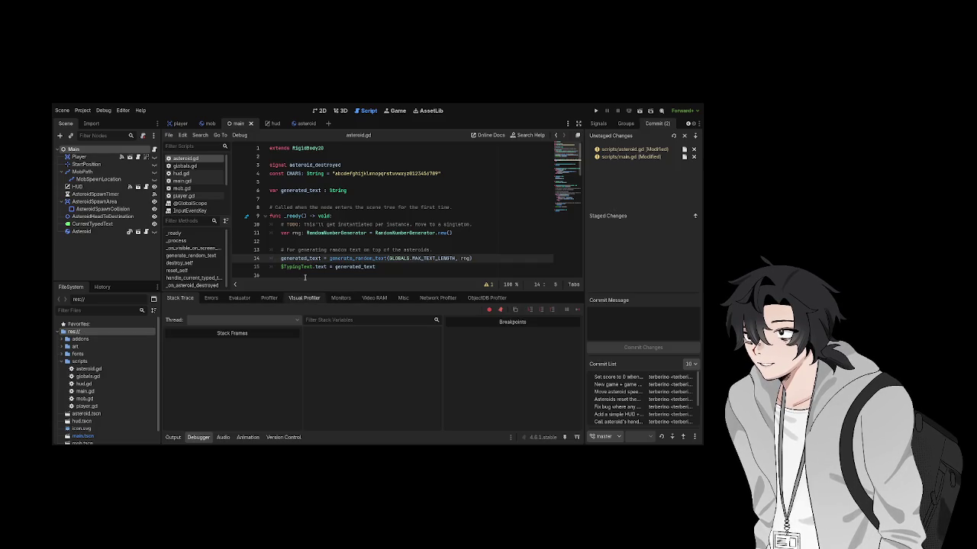
Scroll through asteroid.gd down to the break line and back up
{"action": "left_click_drag", "start_coordinate": [305, 292], "coordinate": [296, 349]}
{"action": "scroll", "coordinate": [338, 250], "scroll_direction": "down", "scroll_amount": 1}
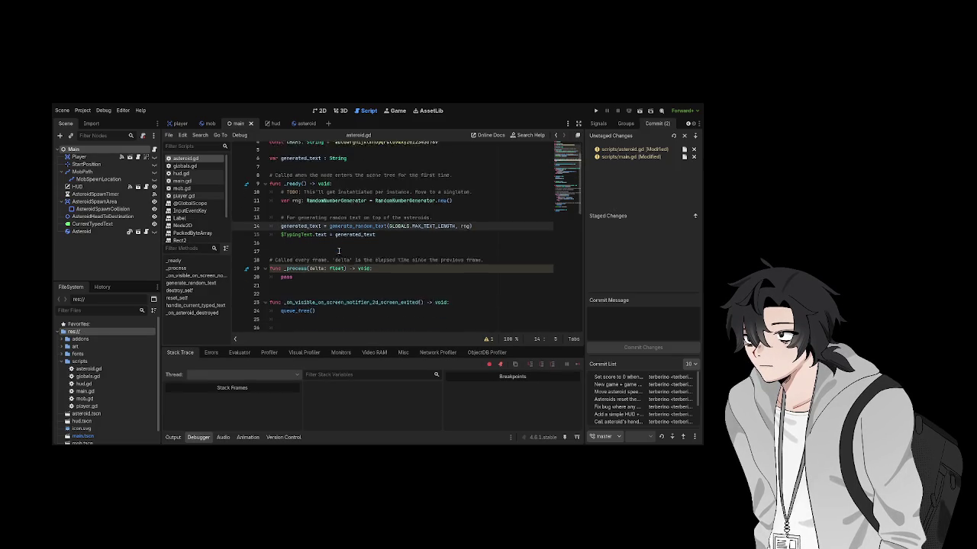
{"action": "scroll", "coordinate": [338, 250], "scroll_direction": "down", "scroll_amount": 7}
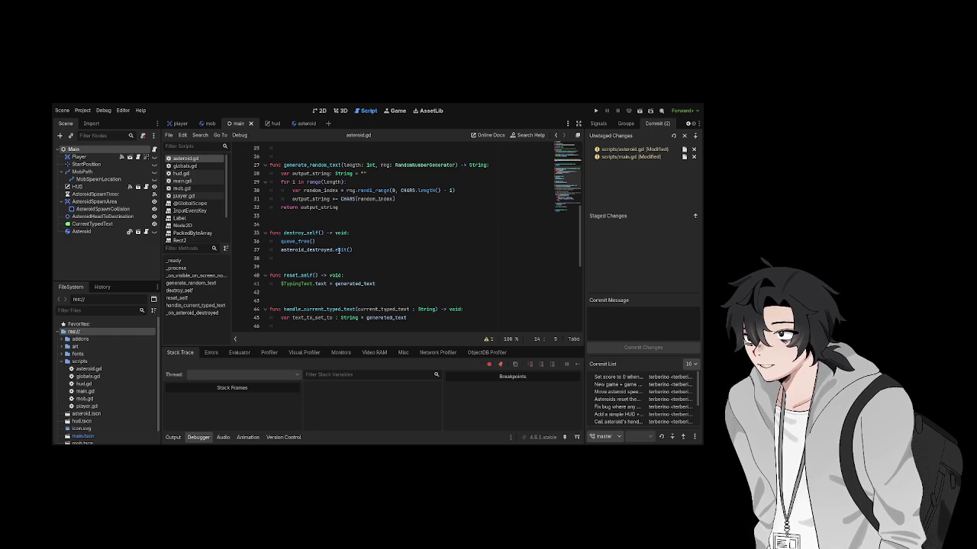
{"action": "scroll", "coordinate": [338, 250], "scroll_direction": "down", "scroll_amount": 8}
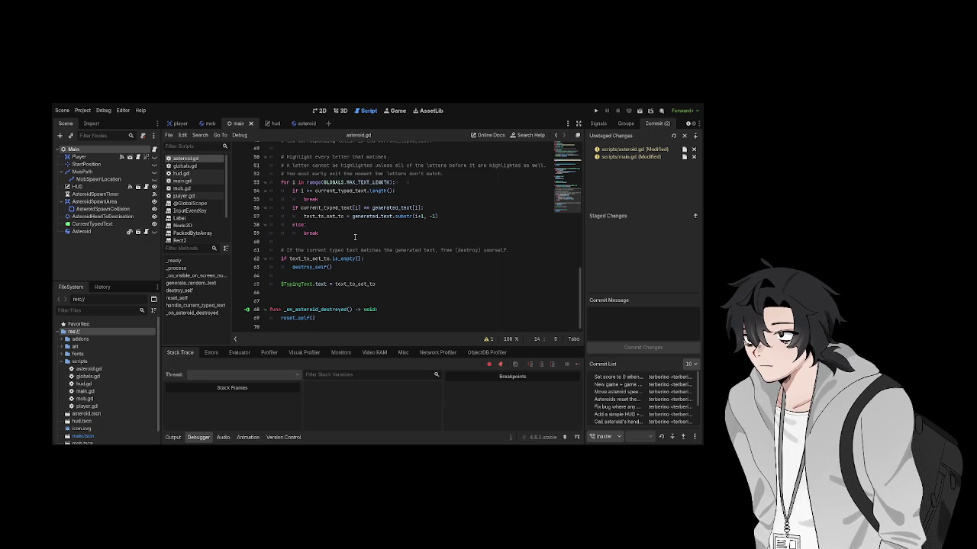
{"action": "left_click", "coordinate": [354, 237]}
{"action": "scroll", "coordinate": [362, 221], "scroll_direction": "up", "scroll_amount": 10}
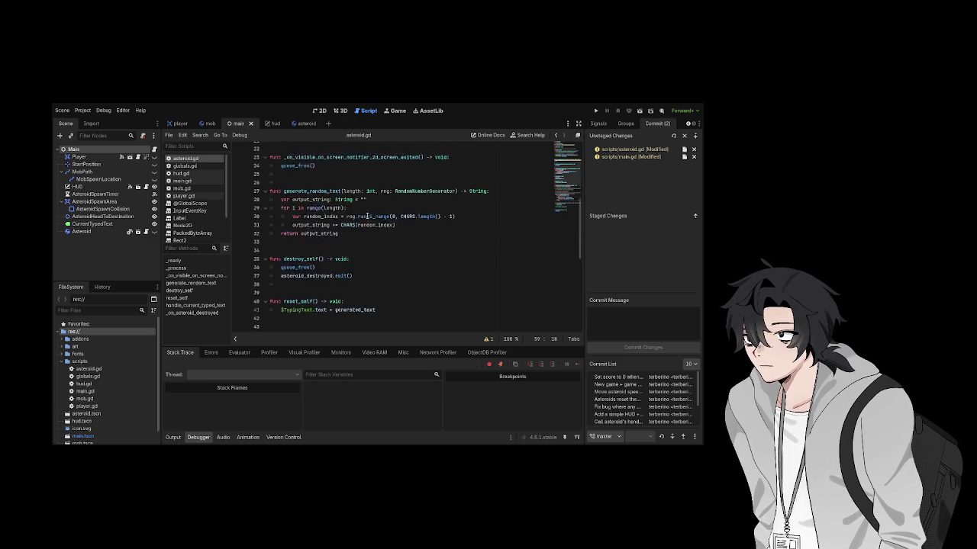
{"action": "scroll", "coordinate": [369, 203], "scroll_direction": "up", "scroll_amount": 3}
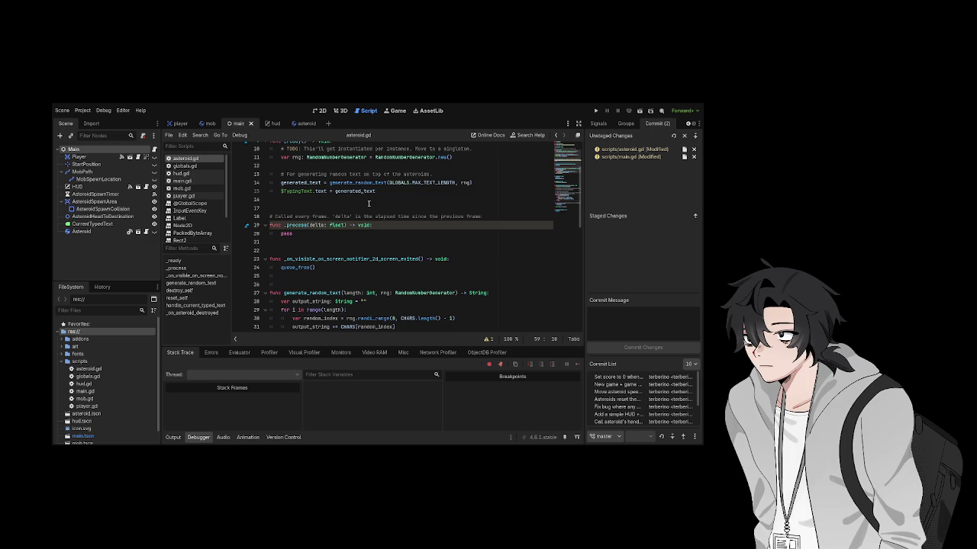
{"action": "scroll", "coordinate": [369, 203], "scroll_direction": "up", "scroll_amount": 3}
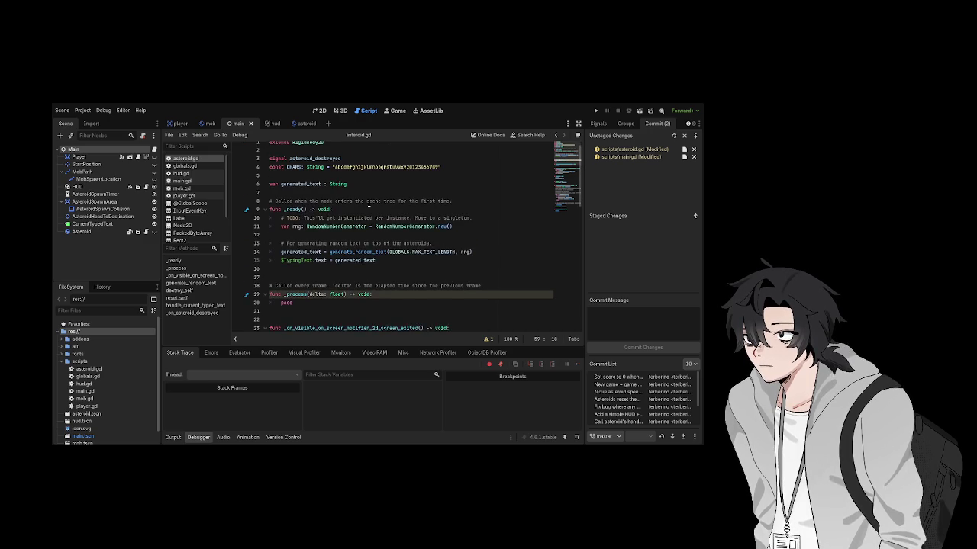
Inspect asteroid.gd's _ready function, TypingText assignment and RandomNumberGenerator declaration
{"action": "left_click", "coordinate": [368, 207]}
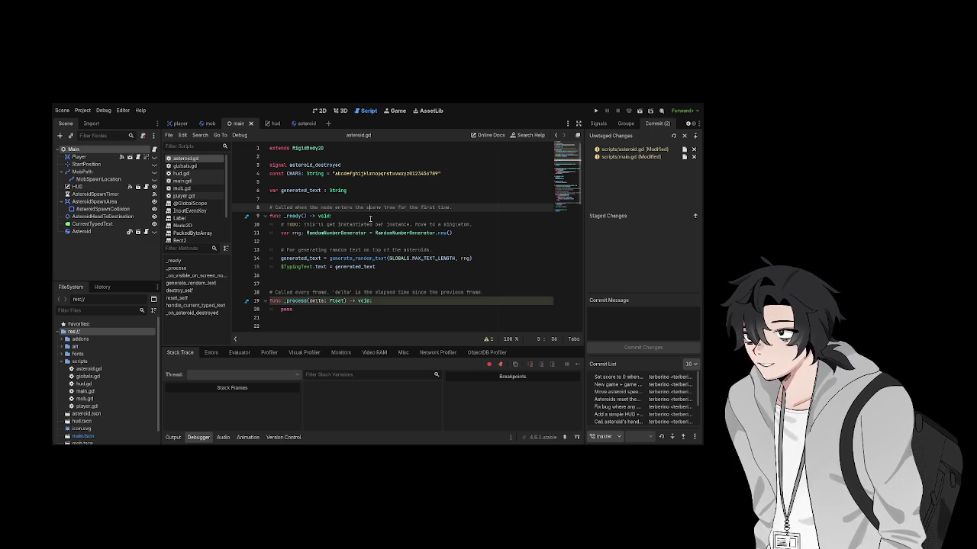
{"action": "key", "text": "Down"}
{"action": "left_click", "coordinate": [374, 266]}
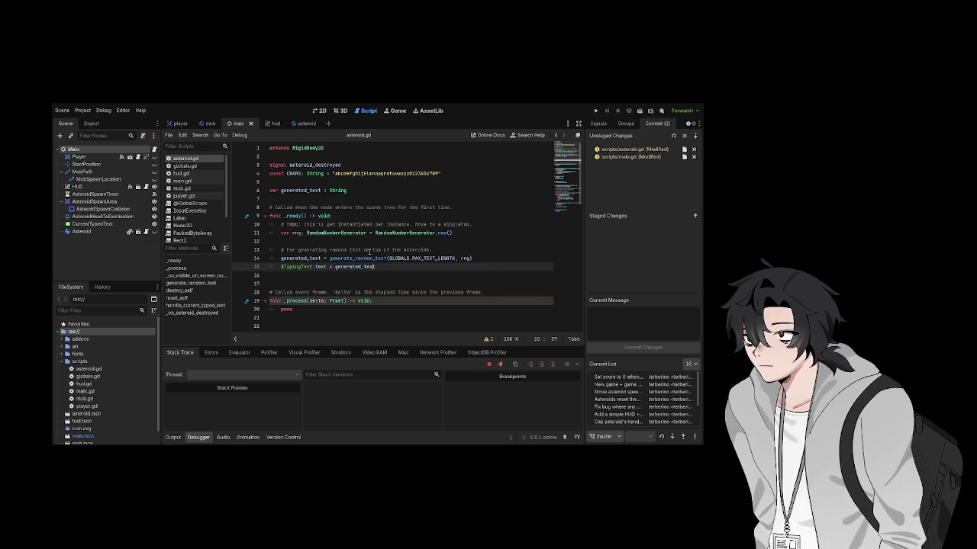
{"action": "left_click", "coordinate": [380, 249]}
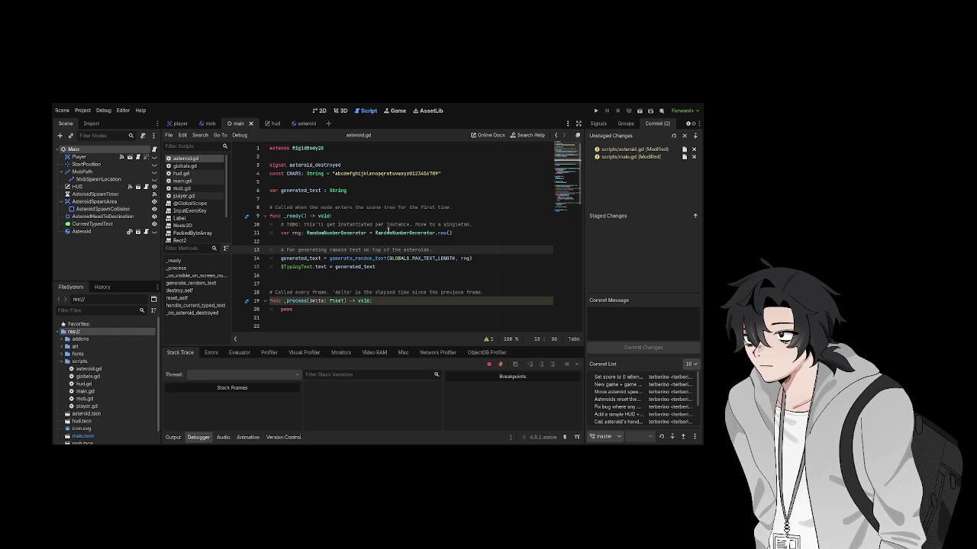
{"action": "left_click", "coordinate": [388, 231]}
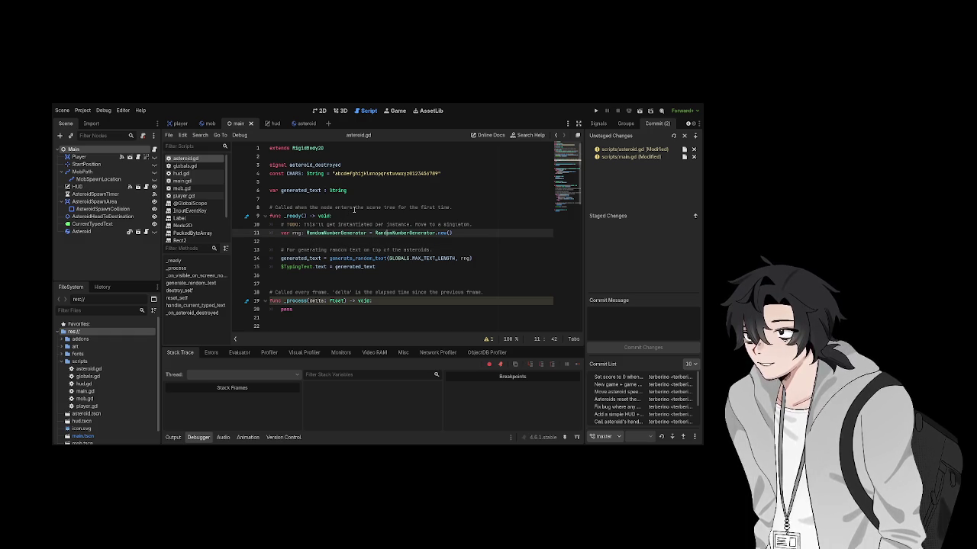
{"action": "left_click", "coordinate": [347, 241]}
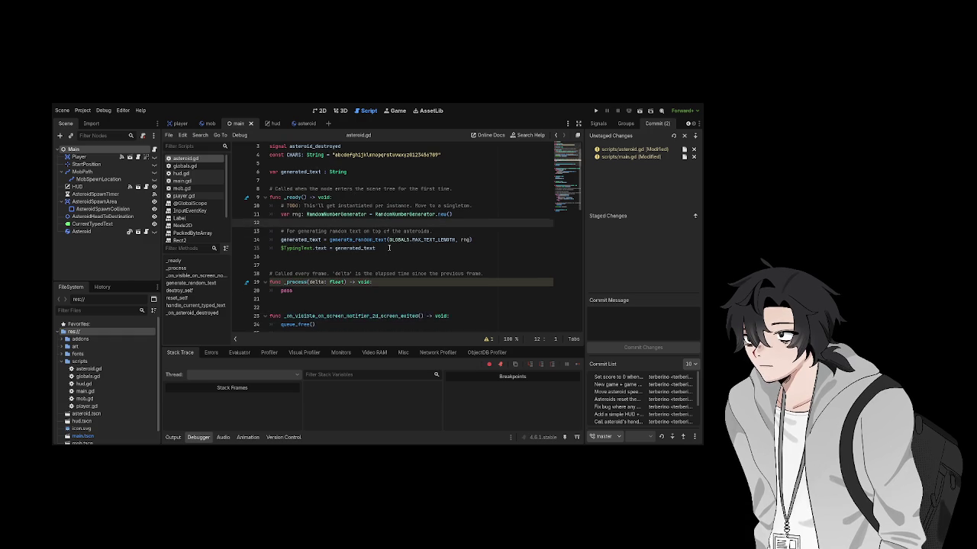
Check the is_empty test on line 62, then view globals.gd and hud.gd
{"action": "scroll", "coordinate": [453, 245], "scroll_direction": "down", "scroll_amount": 1}
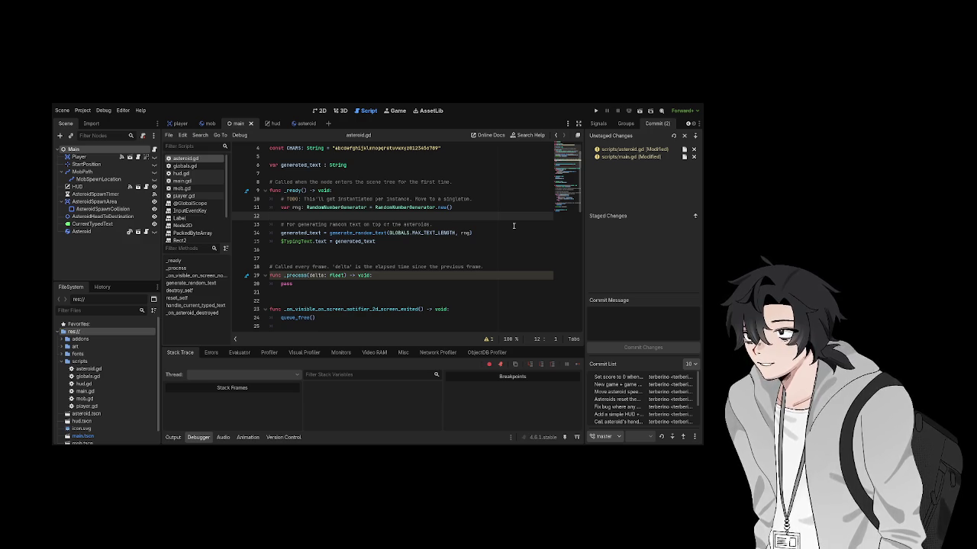
{"action": "scroll", "coordinate": [513, 225], "scroll_direction": "down", "scroll_amount": 15}
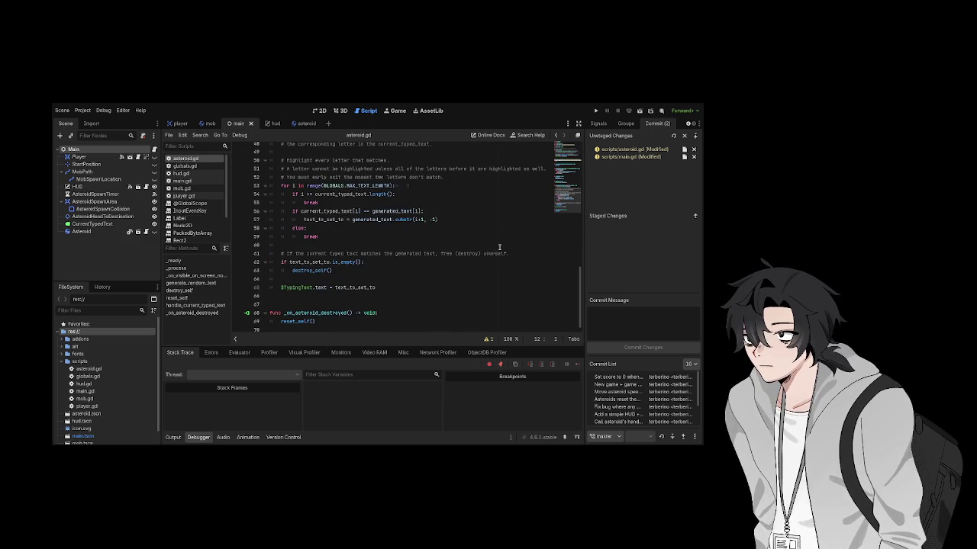
{"action": "left_click", "coordinate": [462, 261]}
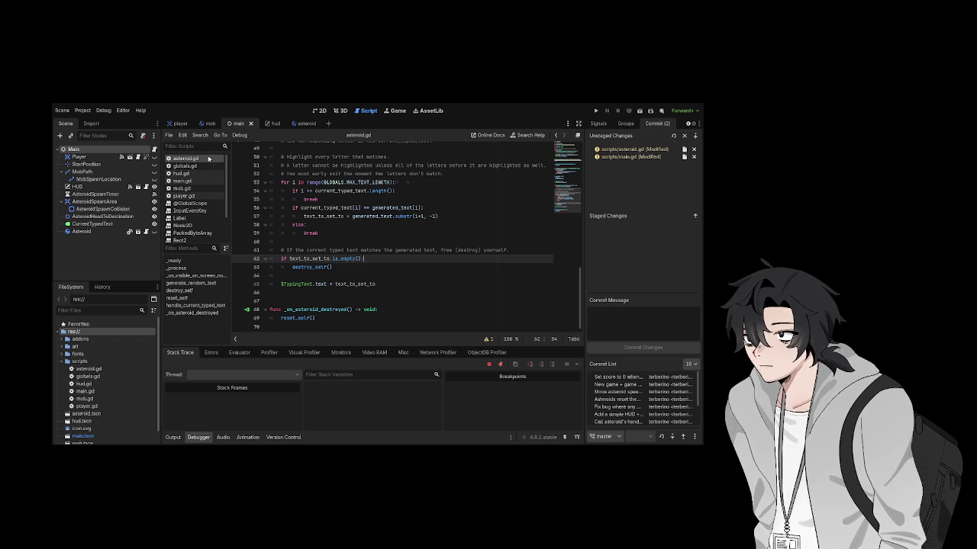
{"action": "left_click", "coordinate": [186, 166]}
{"action": "left_click", "coordinate": [186, 173]}
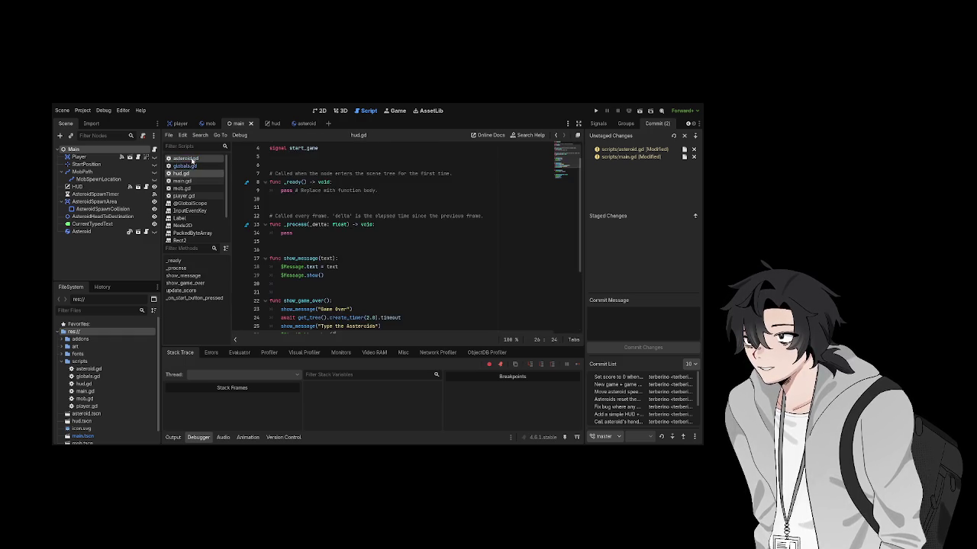
Move on to main.gd, reviewing its TO-DO comments and the _unhandled_input function
{"action": "left_click", "coordinate": [186, 158]}
{"action": "left_click", "coordinate": [185, 173]}
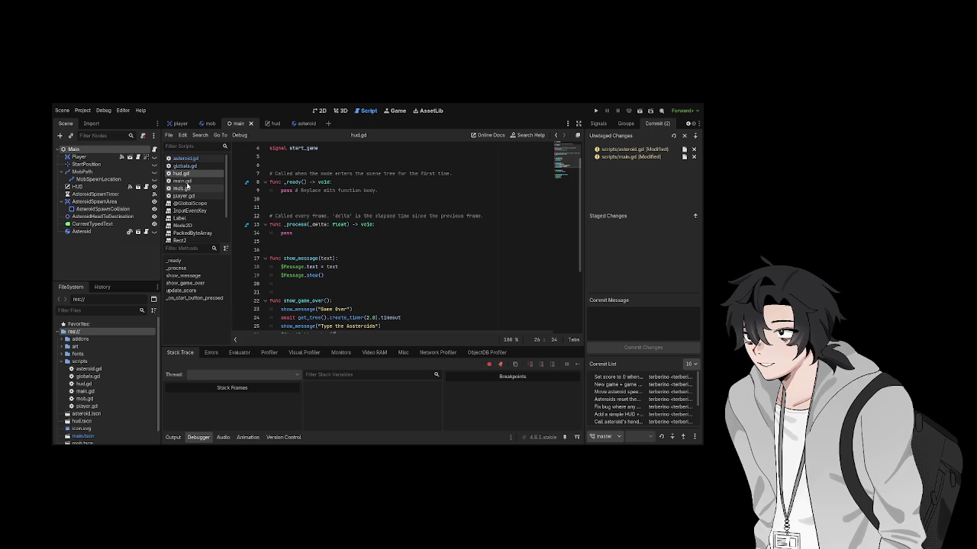
{"action": "left_click", "coordinate": [187, 180]}
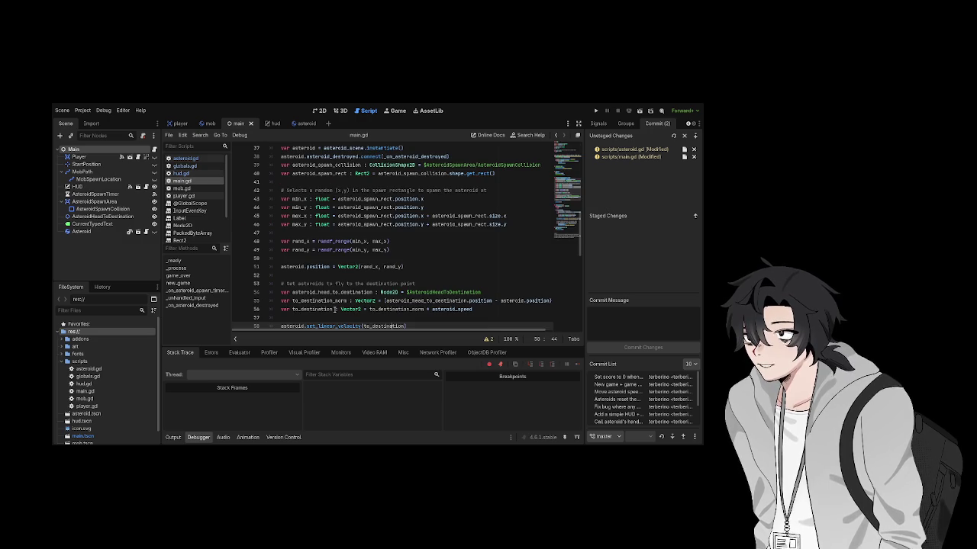
{"action": "scroll", "coordinate": [333, 309], "scroll_direction": "down", "scroll_amount": 12}
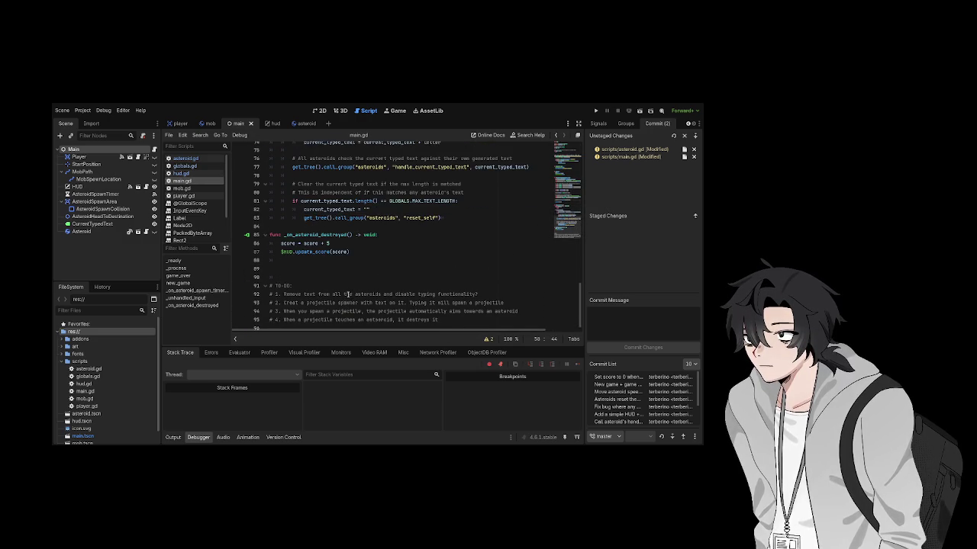
{"action": "left_click", "coordinate": [340, 300]}
{"action": "left_click", "coordinate": [331, 266]}
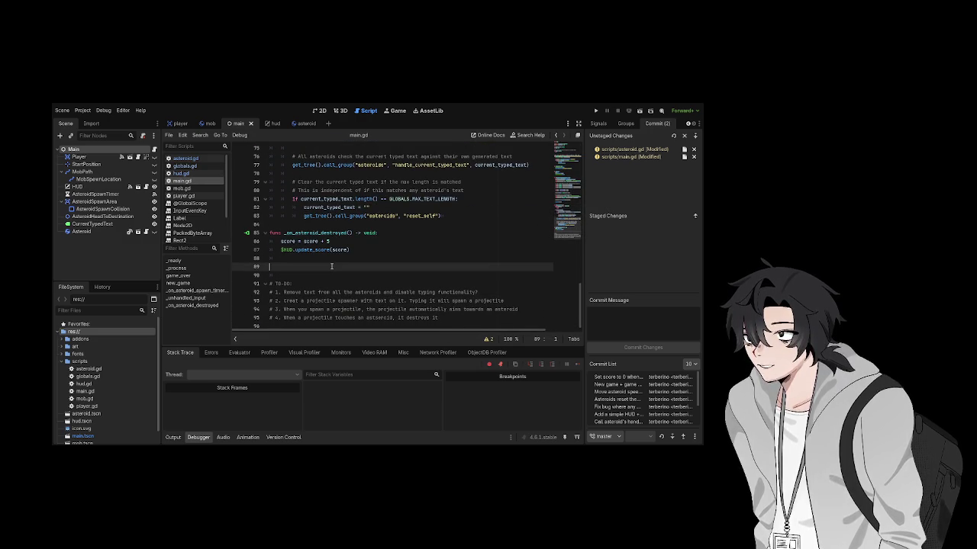
{"action": "scroll", "coordinate": [325, 279], "scroll_direction": "up", "scroll_amount": 3}
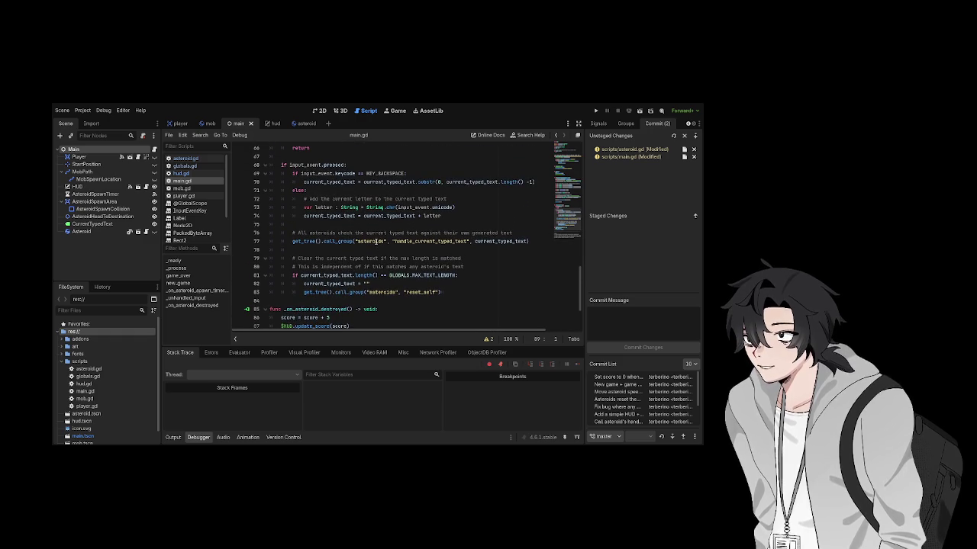
{"action": "scroll", "coordinate": [320, 259], "scroll_direction": "up", "scroll_amount": 1}
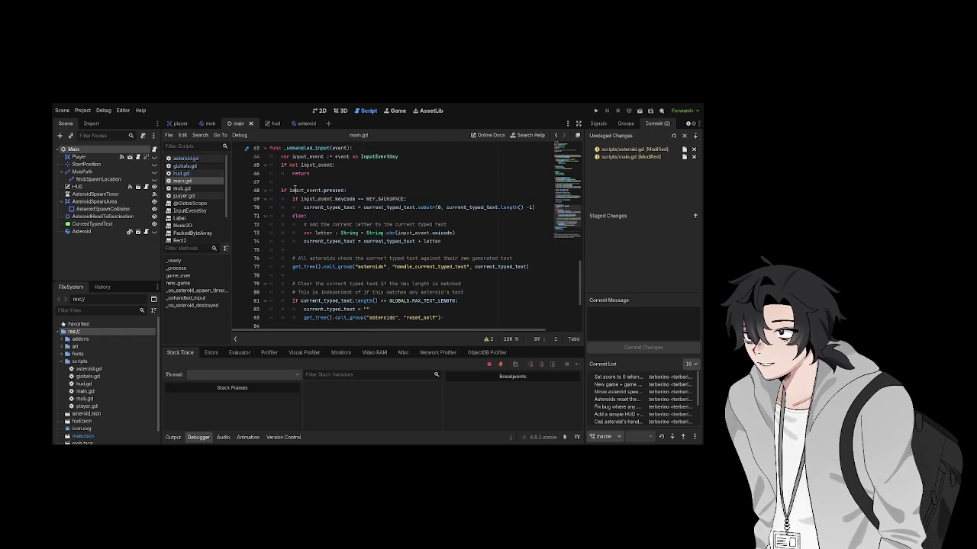
{"action": "left_click", "coordinate": [422, 183]}
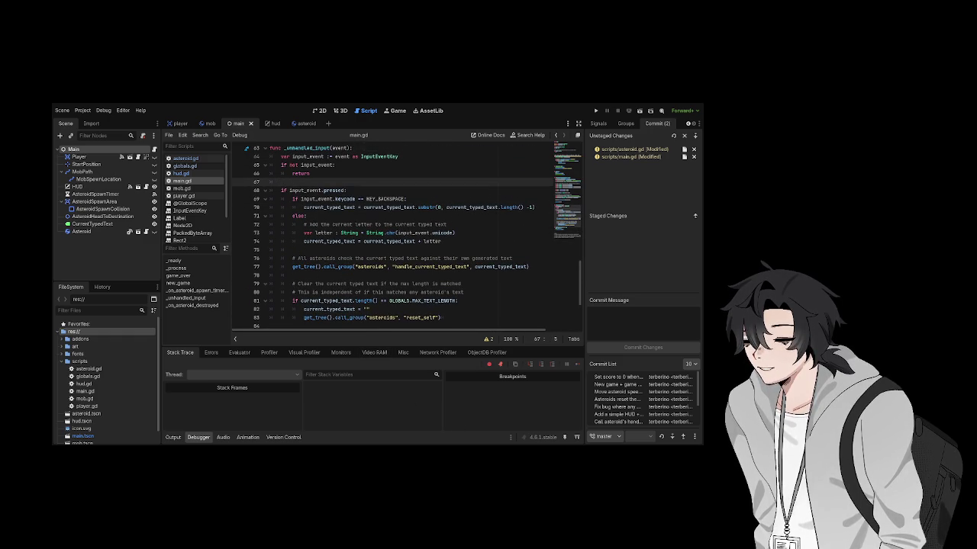
{"action": "mouse_move", "coordinate": [451, 319]}
{"action": "left_mouse_down"}
{"action": "mouse_move", "coordinate": [450, 331]}
{"action": "mouse_move", "coordinate": [305, 229]}
{"action": "mouse_move", "coordinate": [263, 156]}
{"action": "mouse_move", "coordinate": [267, 186]}
{"action": "left_mouse_up"}
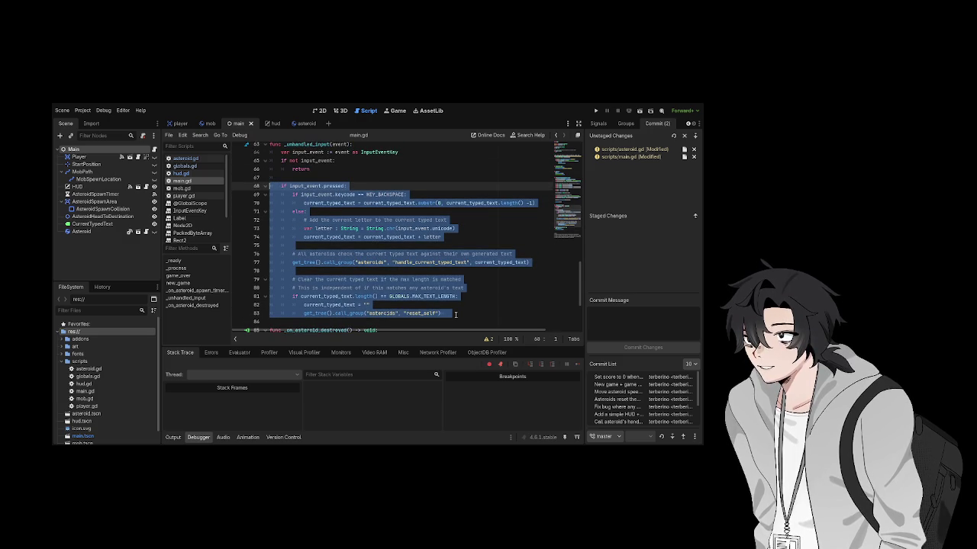
Delete the call_group lines sending typed text to all asteroids, plus the leftover blank line
{"action": "left_click_drag", "start_coordinate": [452, 313], "coordinate": [282, 254]}
{"action": "left_click_drag", "start_coordinate": [540, 266], "coordinate": [267, 254]}
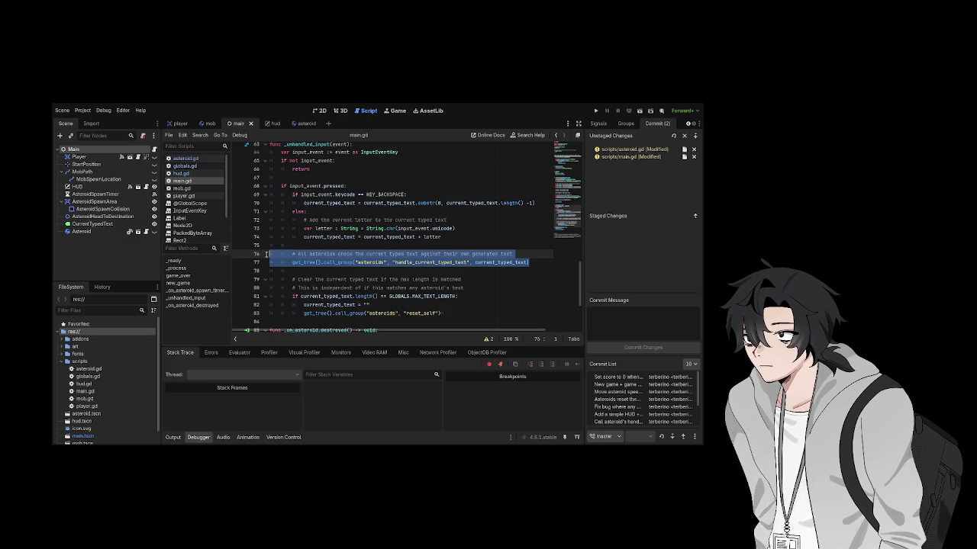
{"action": "key", "text": "BackSpace"}
{"action": "key", "text": "BackSpace"}
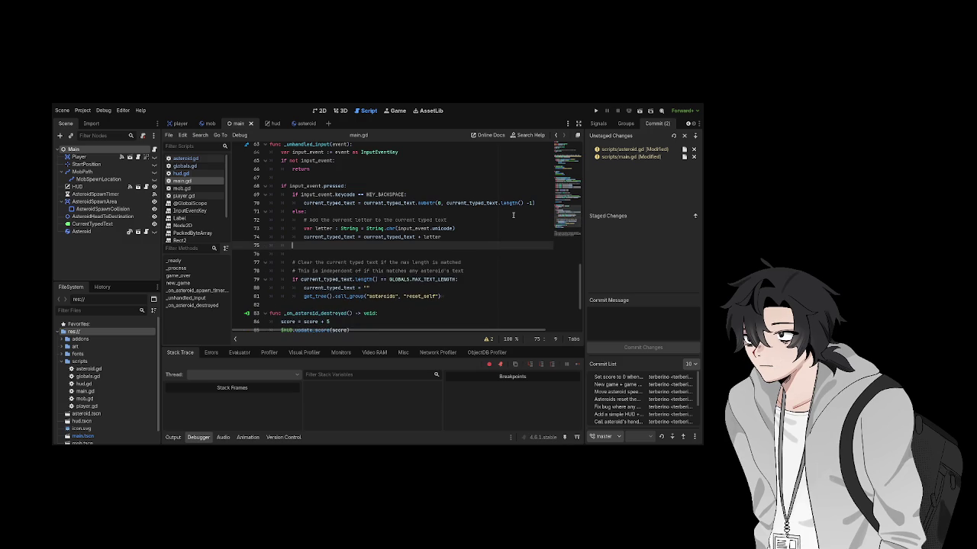
{"action": "key", "text": "BackSpace"}
{"action": "key", "text": "Down"}
{"action": "key", "text": "Down"}
{"action": "key", "text": "Down"}
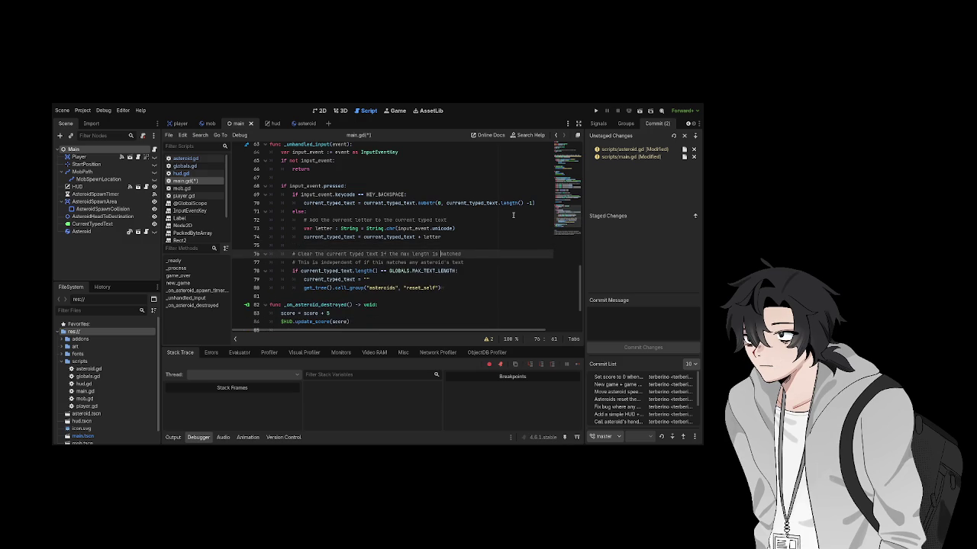
{"action": "key", "text": "shift+Up"}
{"action": "key", "text": "shift+Up"}
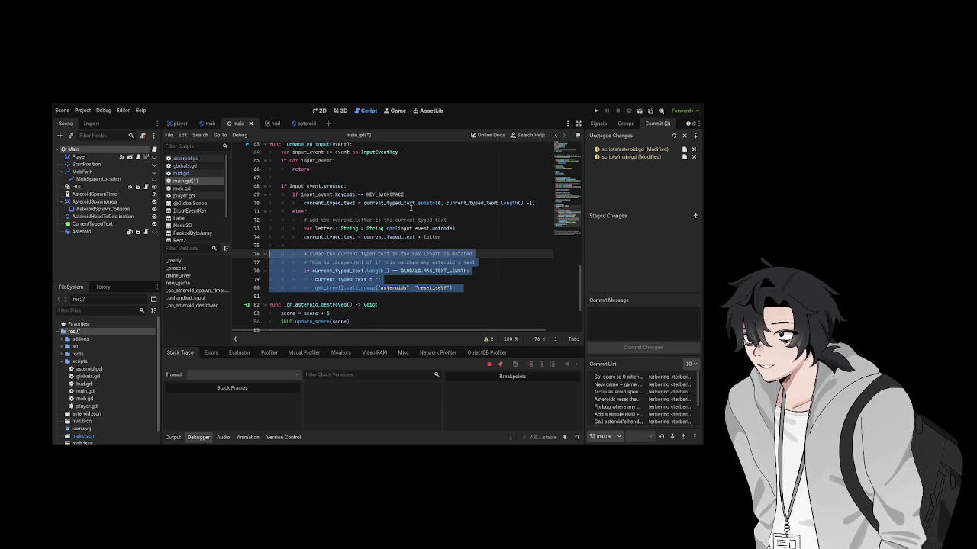
{"action": "key", "text": "Up"}
{"action": "key", "text": "Up"}
{"action": "key", "text": "Up"}
Save main.gd and scroll back up to empty line 28
{"action": "scroll", "coordinate": [371, 241], "scroll_direction": "up", "scroll_amount": 3}
{"action": "key", "text": "ctrl+s"}
{"action": "scroll", "coordinate": [372, 241], "scroll_direction": "up", "scroll_amount": 9}
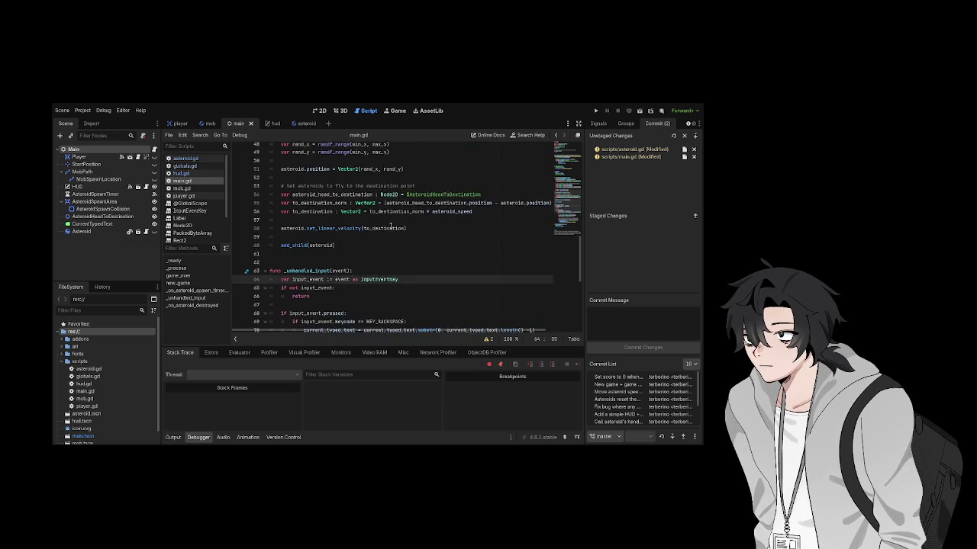
{"action": "scroll", "coordinate": [389, 227], "scroll_direction": "up", "scroll_amount": 6}
{"action": "left_click", "coordinate": [305, 303]}
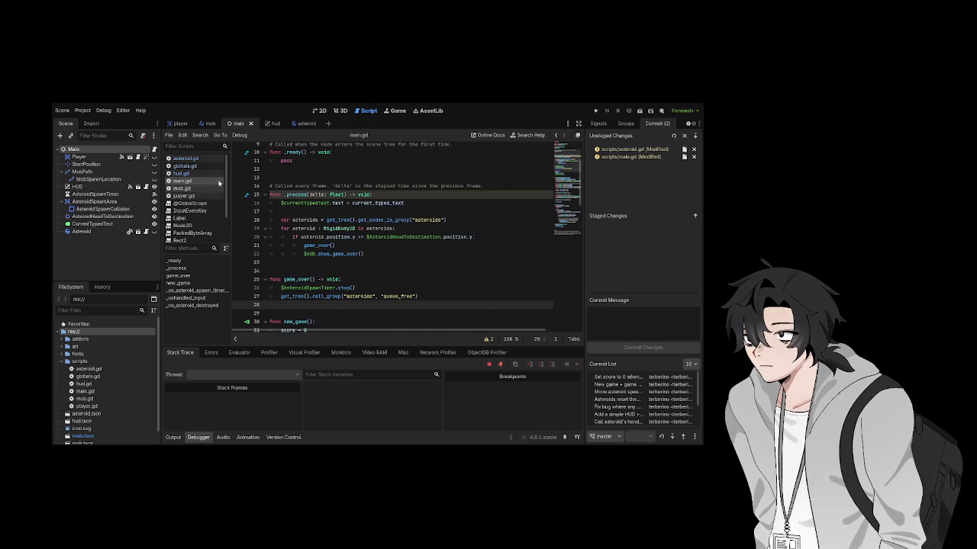
{"action": "left_click", "coordinate": [185, 159]}
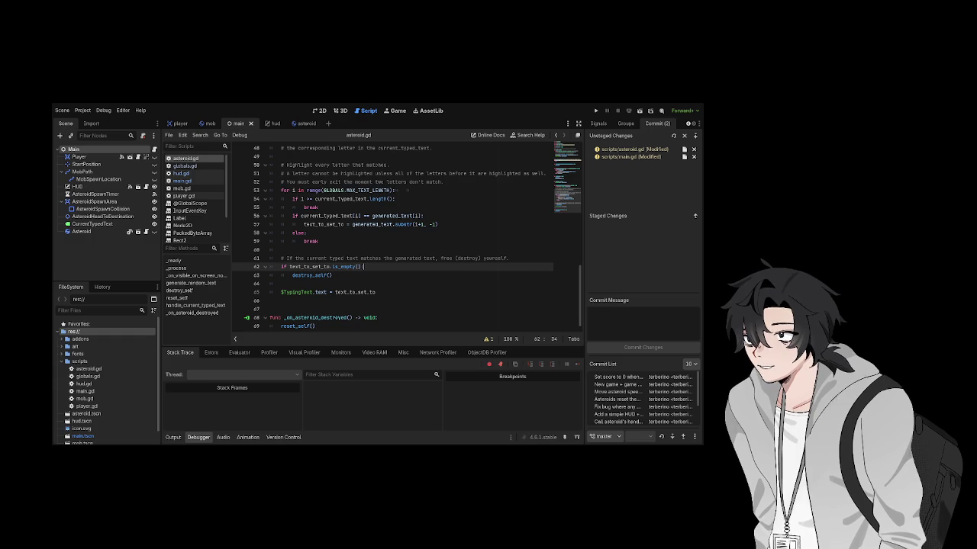
{"action": "left_click", "coordinate": [310, 277]}
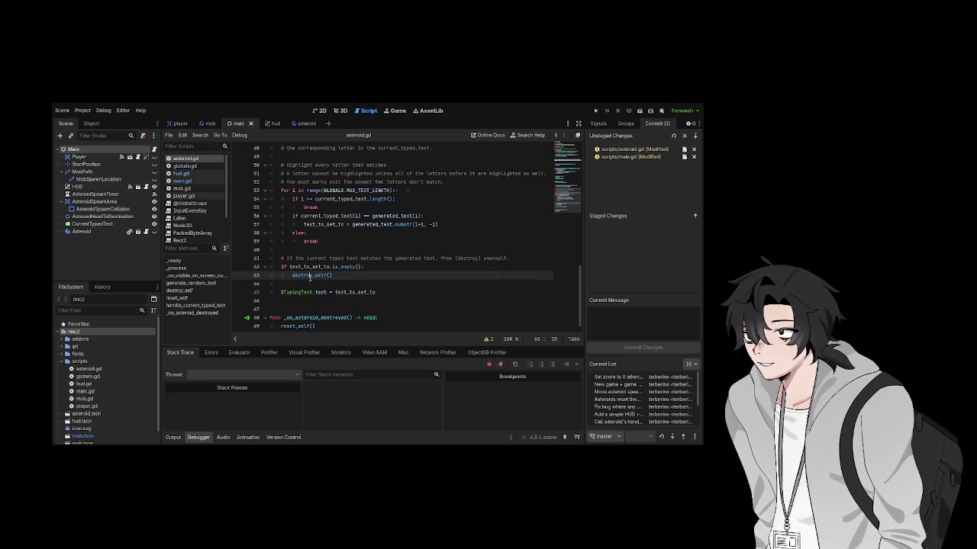
{"action": "scroll", "coordinate": [362, 293], "scroll_direction": "up", "scroll_amount": 2}
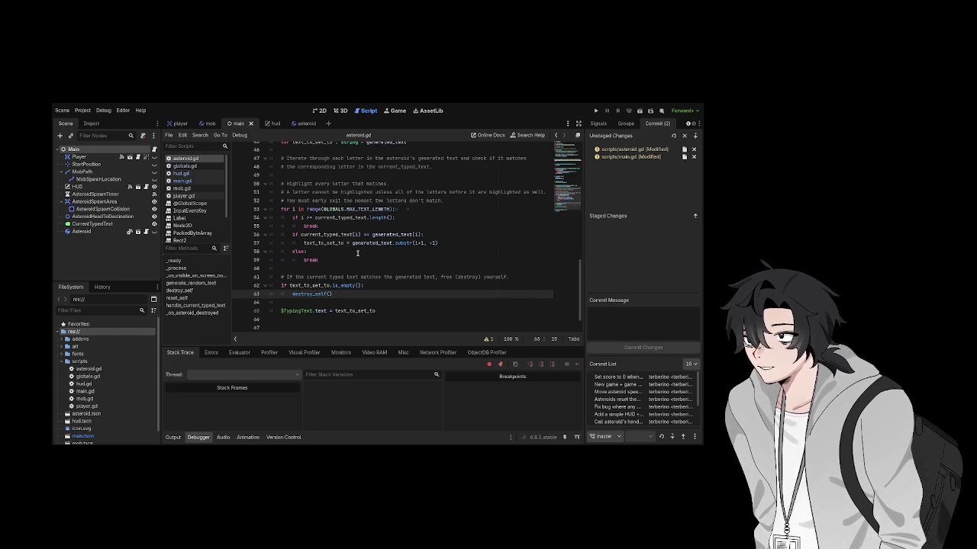
{"action": "left_click", "coordinate": [353, 250]}
{"action": "key", "text": "Down"}
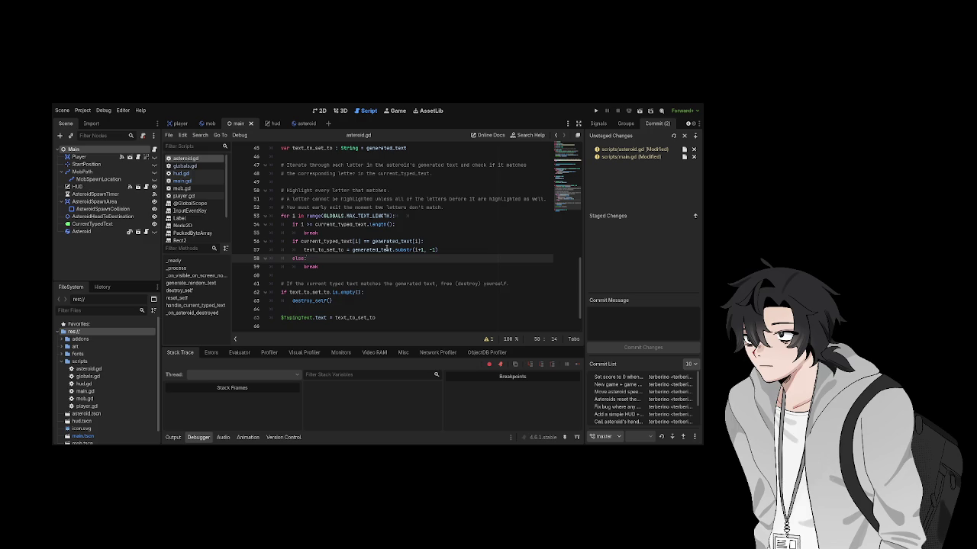
{"action": "scroll", "coordinate": [375, 301], "scroll_direction": "up", "scroll_amount": 1}
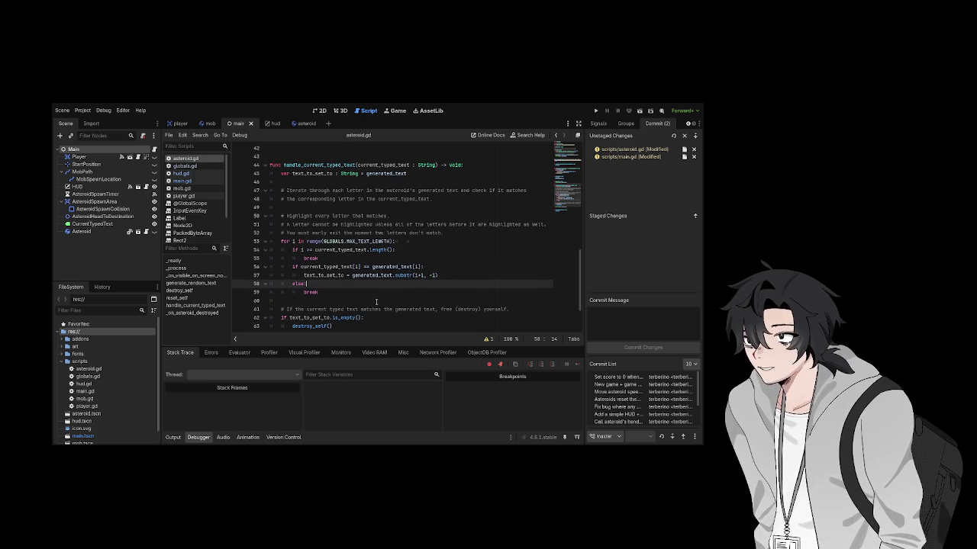
{"action": "scroll", "coordinate": [376, 317], "scroll_direction": "up", "scroll_amount": 3}
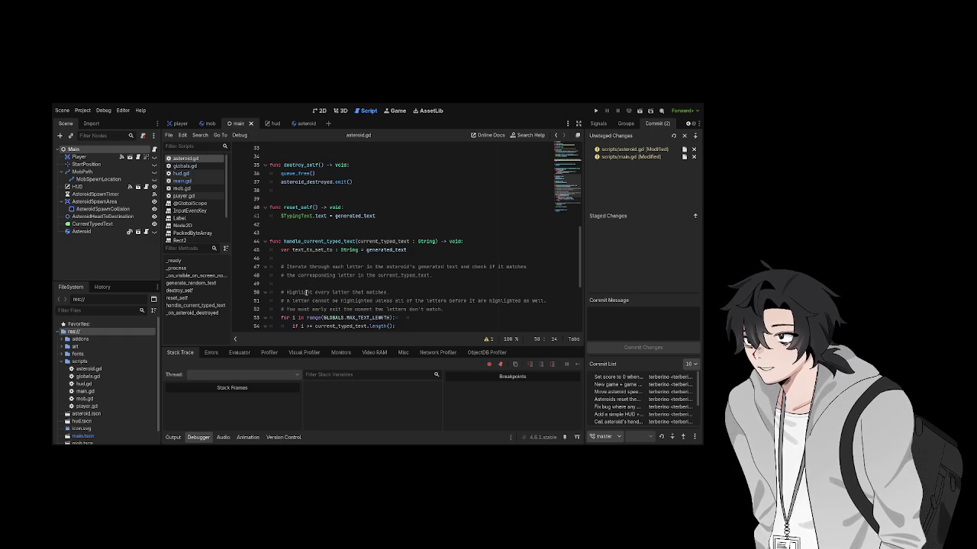
{"action": "left_click", "coordinate": [379, 227]}
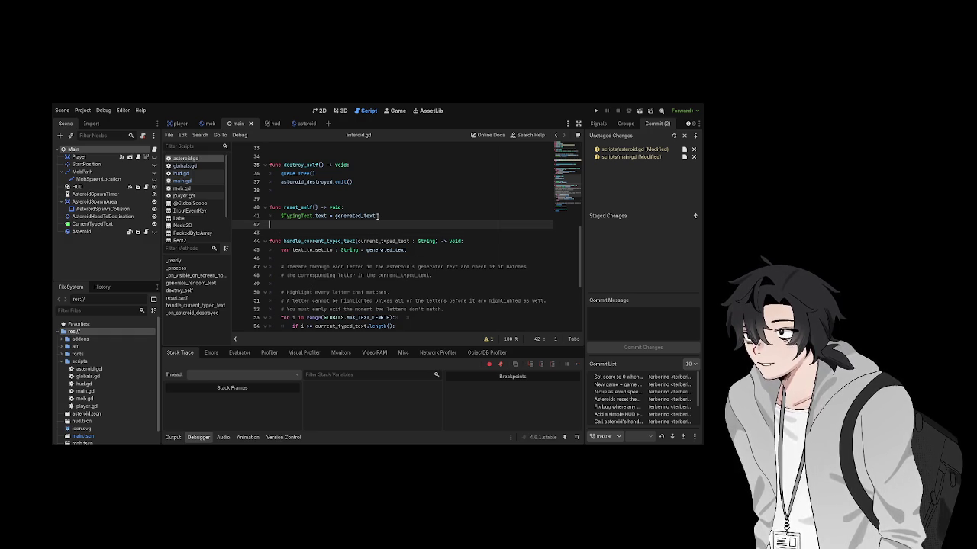
{"action": "left_click", "coordinate": [345, 197]}
{"action": "left_click", "coordinate": [348, 190]}
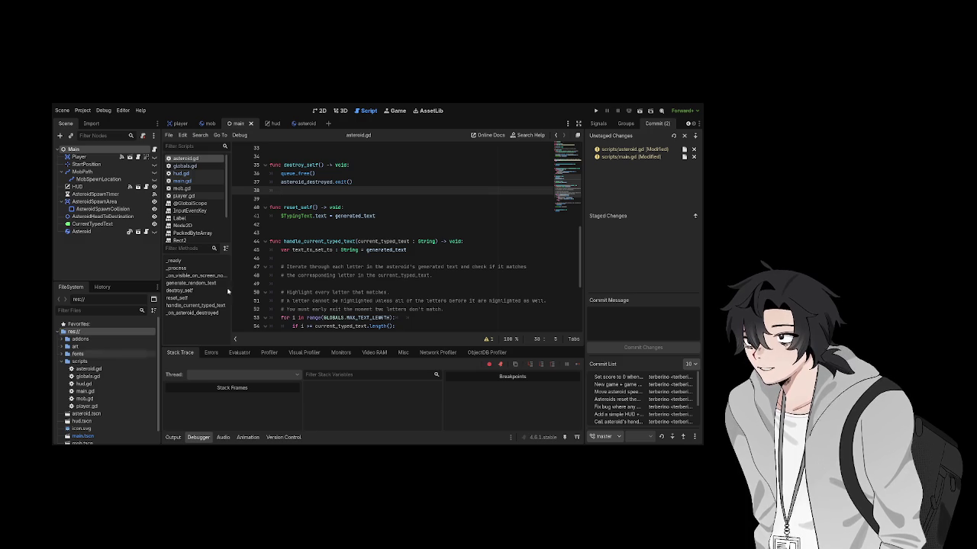
{"action": "left_click_drag", "start_coordinate": [333, 275], "coordinate": [341, 286]}
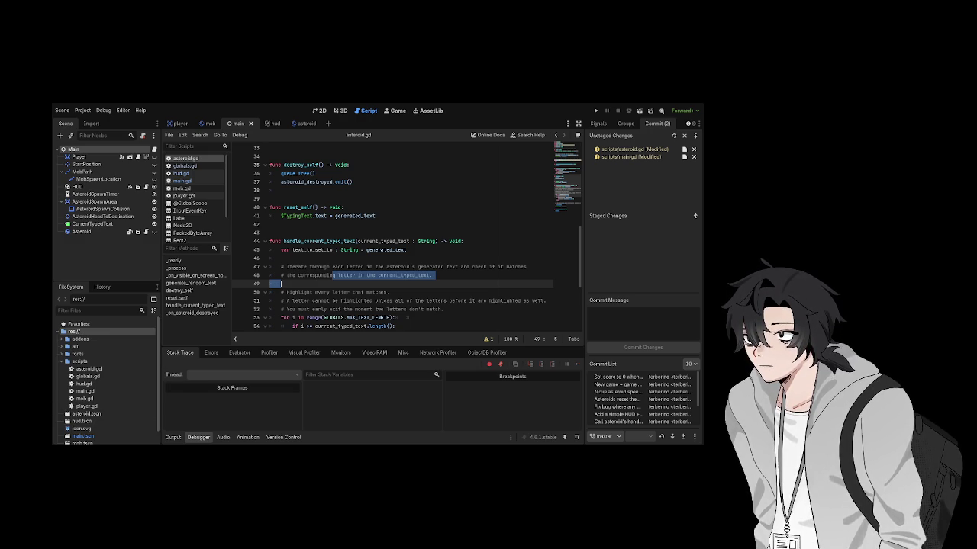
{"action": "left_click", "coordinate": [403, 284]}
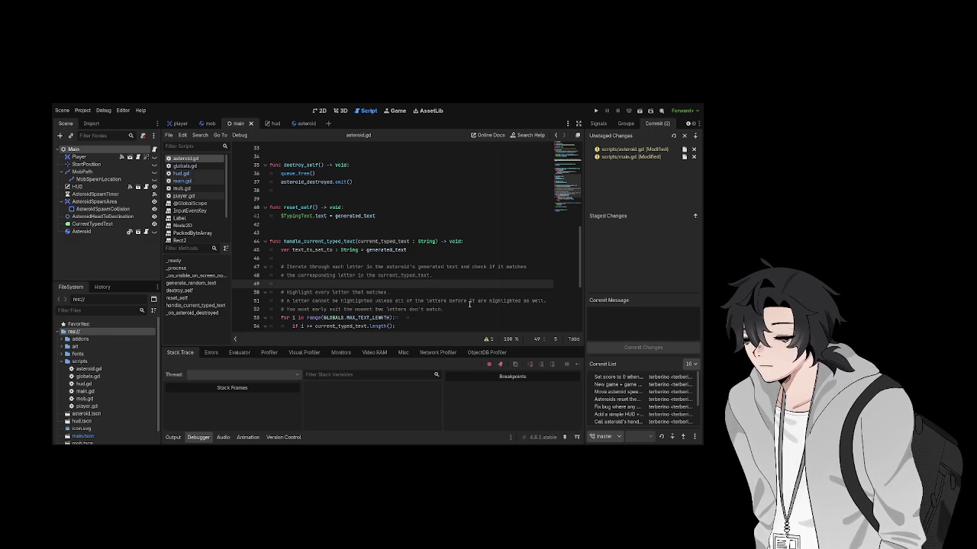
Look over asteroid.gd's lines 51 and 64 and the CHARS usage on line 30
{"action": "left_click", "coordinate": [469, 301]}
{"action": "scroll", "coordinate": [477, 295], "scroll_direction": "down", "scroll_amount": 5}
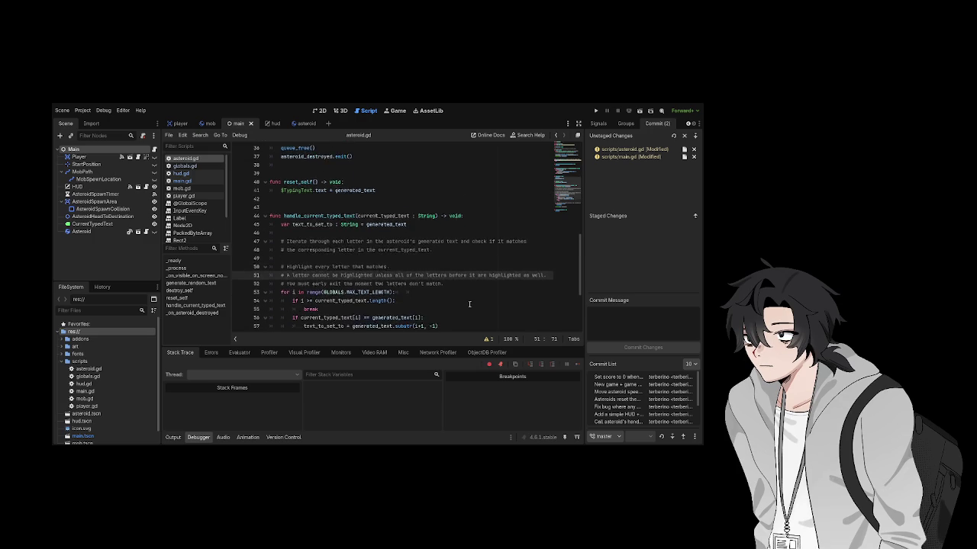
{"action": "left_click", "coordinate": [485, 290]}
{"action": "scroll", "coordinate": [477, 287], "scroll_direction": "up", "scroll_amount": 3}
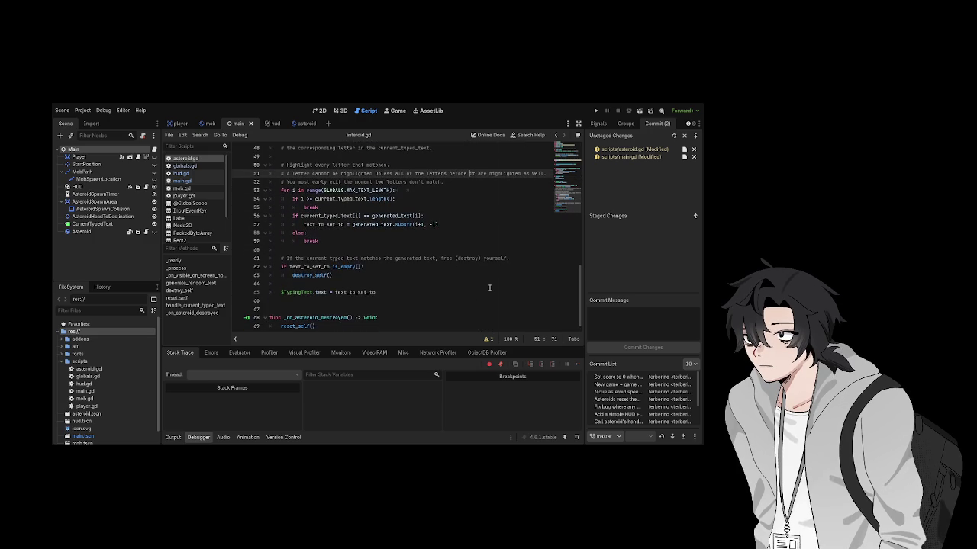
{"action": "scroll", "coordinate": [470, 287], "scroll_direction": "up", "scroll_amount": 9}
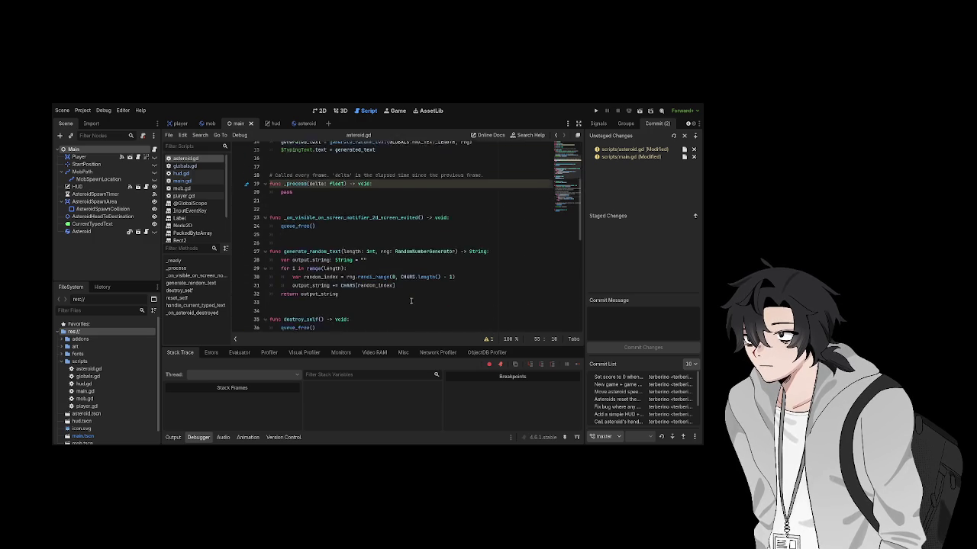
{"action": "left_click", "coordinate": [400, 300]}
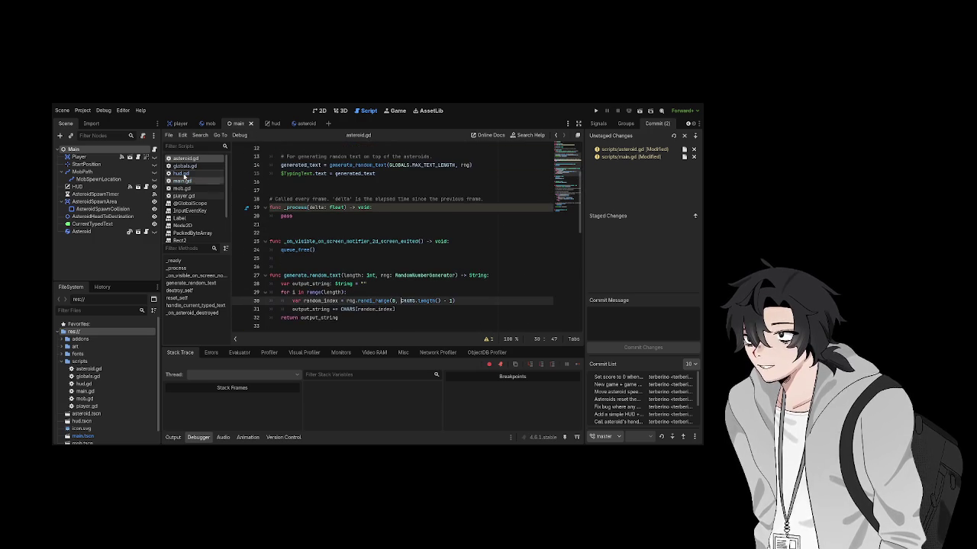
Review main.gd's _process game-over check around lines 17–22, then return to asteroid.gd
{"action": "left_click", "coordinate": [182, 175]}
{"action": "left_click", "coordinate": [183, 181]}
{"action": "scroll", "coordinate": [357, 245], "scroll_direction": "up", "scroll_amount": 3}
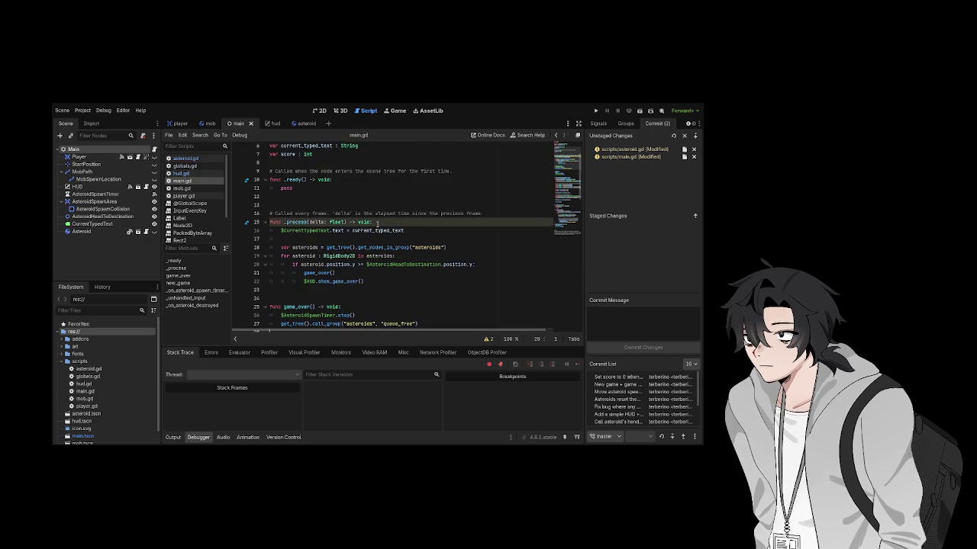
{"action": "left_click", "coordinate": [357, 242]}
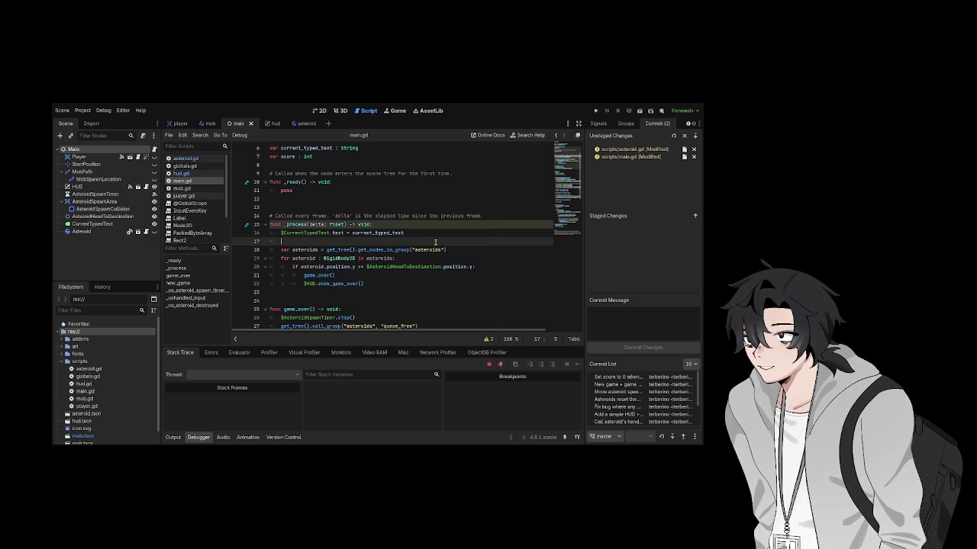
{"action": "scroll", "coordinate": [457, 241], "scroll_direction": "down", "scroll_amount": 3}
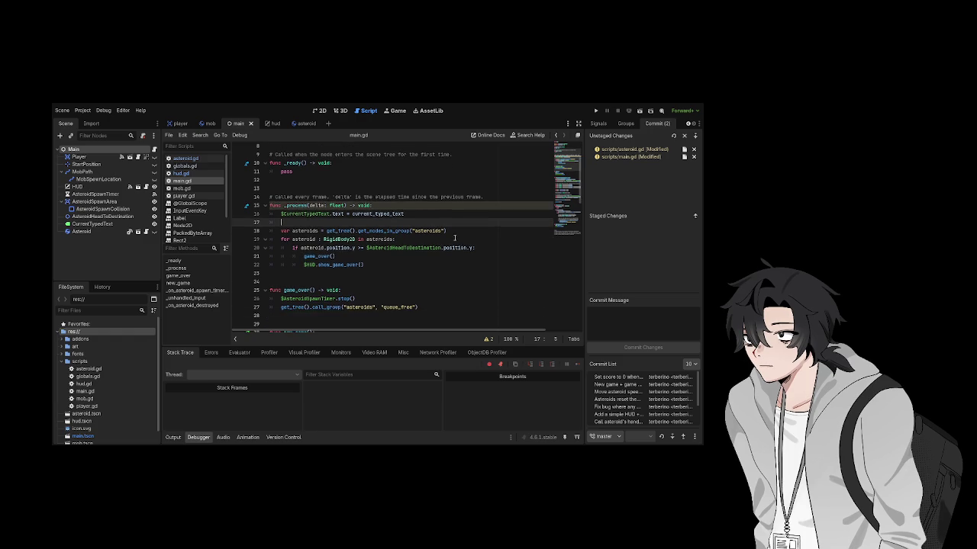
{"action": "left_click", "coordinate": [452, 241]}
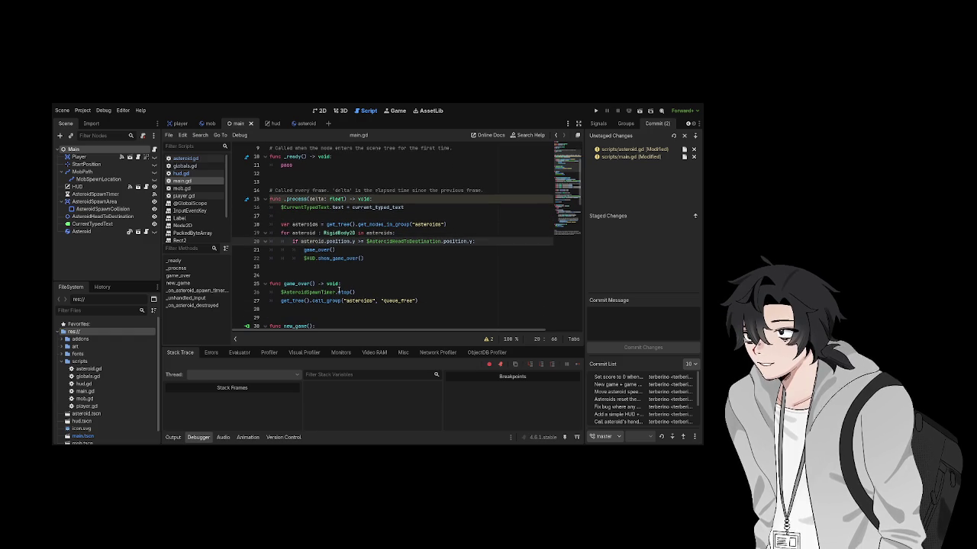
{"action": "left_click", "coordinate": [403, 260]}
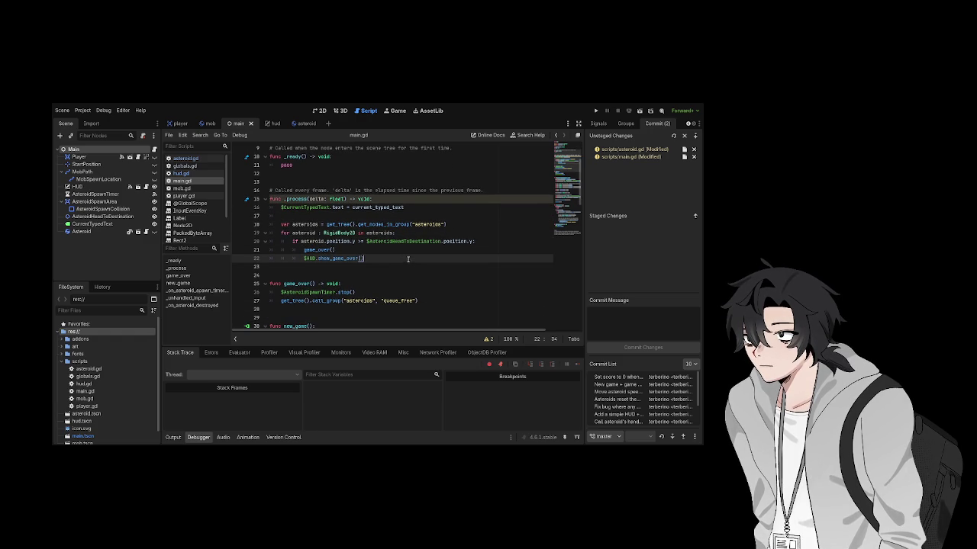
{"action": "scroll", "coordinate": [404, 263], "scroll_direction": "up", "scroll_amount": 3}
{"action": "scroll", "coordinate": [408, 277], "scroll_direction": "down", "scroll_amount": 5}
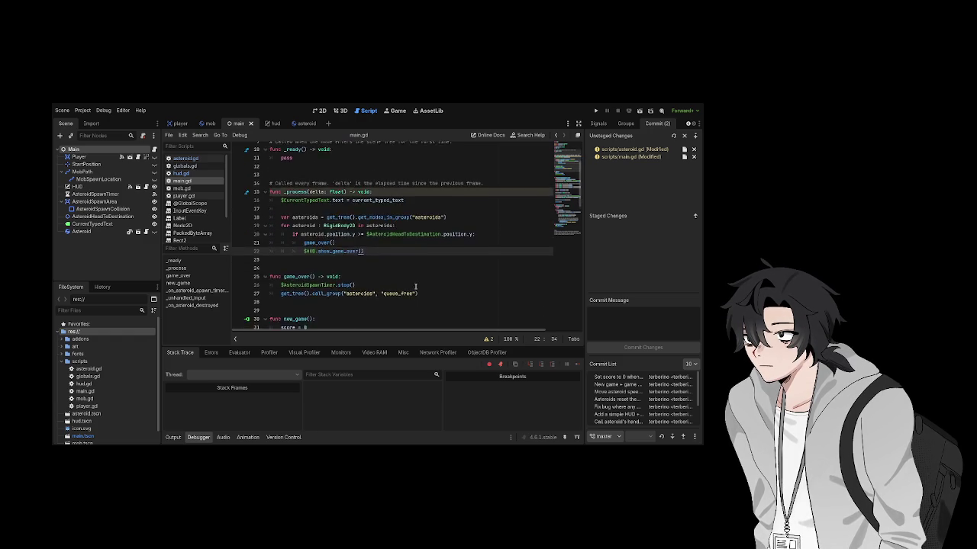
{"action": "scroll", "coordinate": [397, 267], "scroll_direction": "down", "scroll_amount": 10}
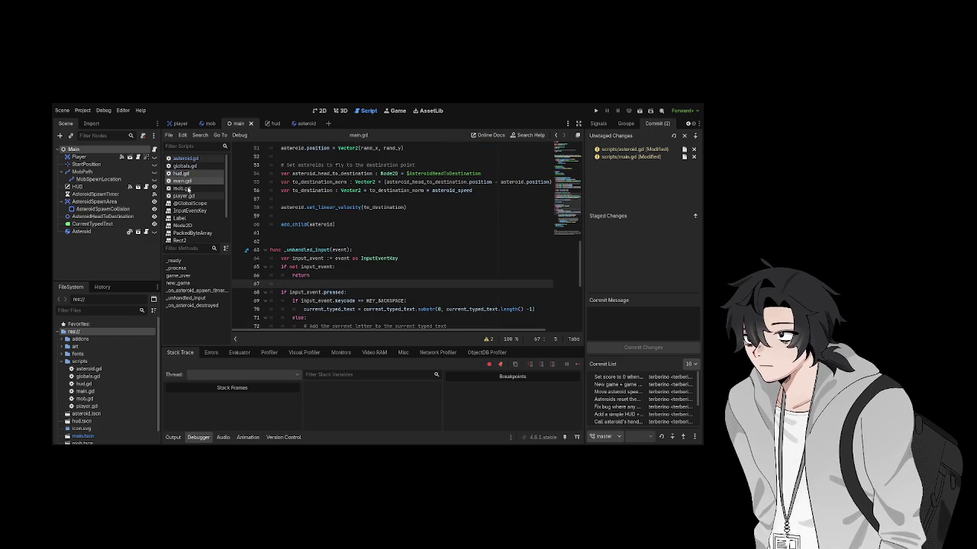
{"action": "left_click", "coordinate": [185, 158]}
Comment out line 3's asteroid_destroyed signal and cut the CHARS constant line, saving asteroid.gd
{"action": "scroll", "coordinate": [302, 216], "scroll_direction": "up", "scroll_amount": 1}
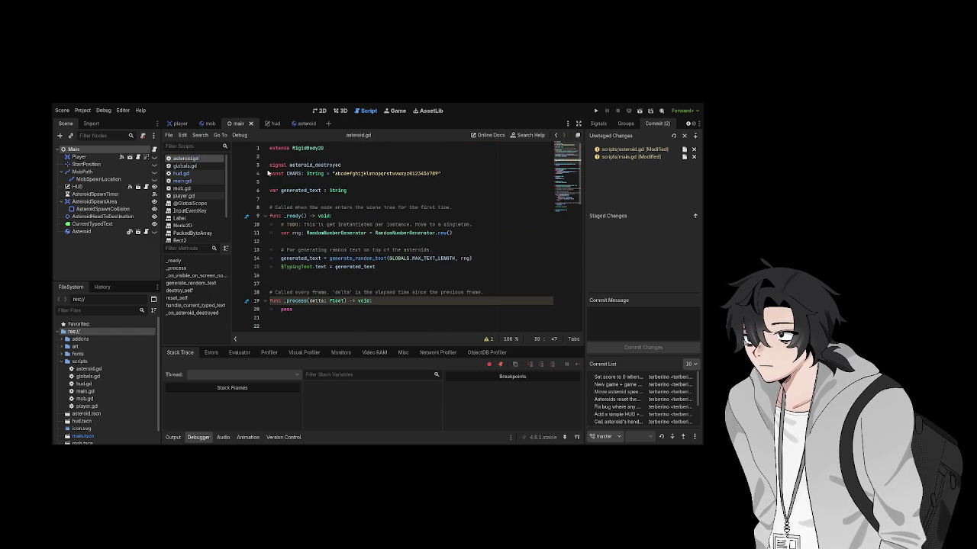
{"action": "left_click", "coordinate": [270, 165]}
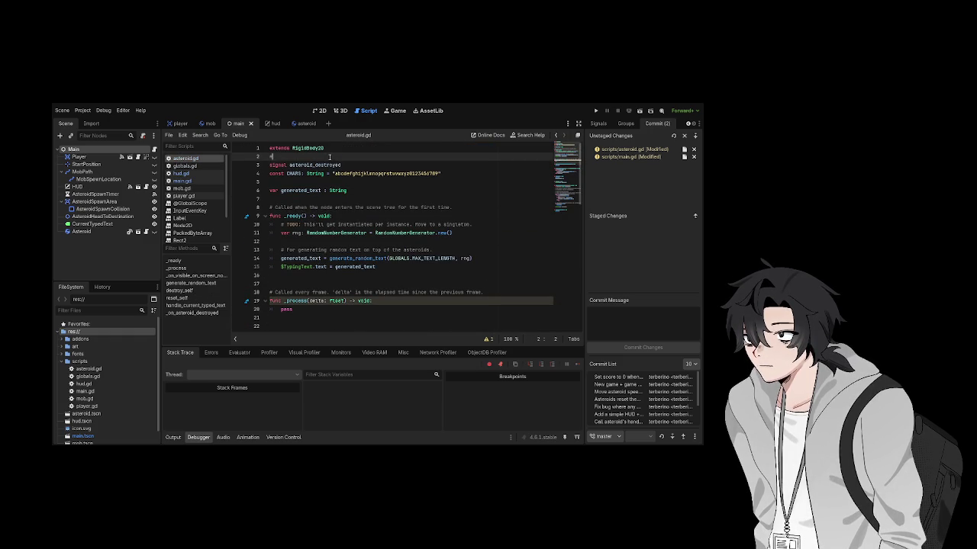
{"action": "type", "text": "#"}
{"action": "left_click", "coordinate": [373, 174]}
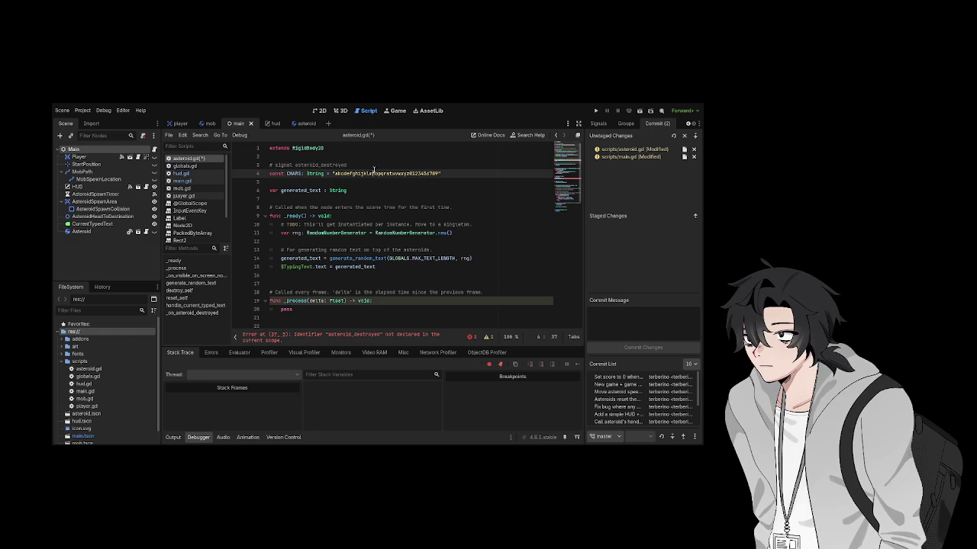
{"action": "triple_click", "coordinate": [373, 173]}
{"action": "key", "text": "ctrl+c"}
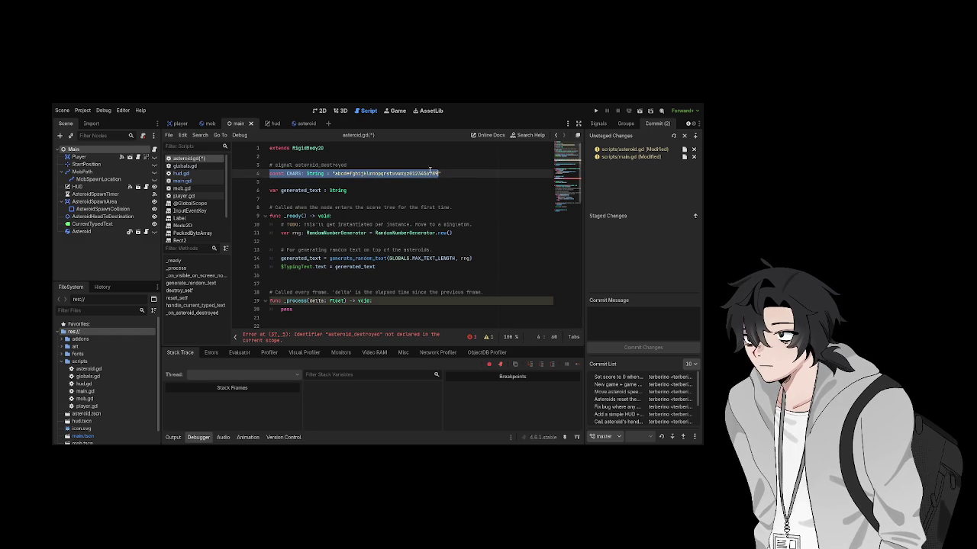
{"action": "left_click", "coordinate": [445, 173]}
{"action": "key", "text": "shift+Home"}
{"action": "key", "text": "BackSpace"}
{"action": "key", "text": "BackSpace"}
{"action": "key", "text": "ctrl+s"}
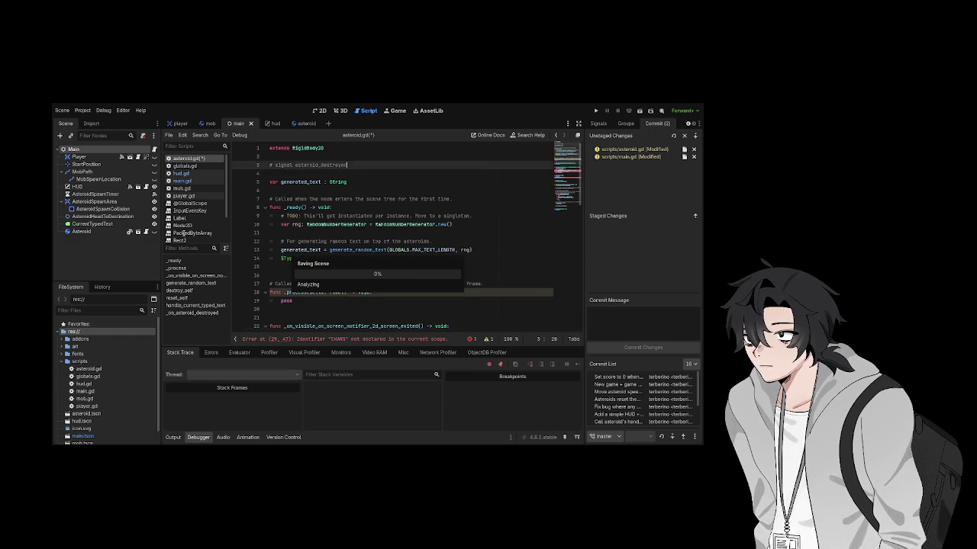
Paste the CHARS constant below MAX_TEXT_LENGTH in globals.gd and save it
{"action": "double_click", "coordinate": [103, 377]}
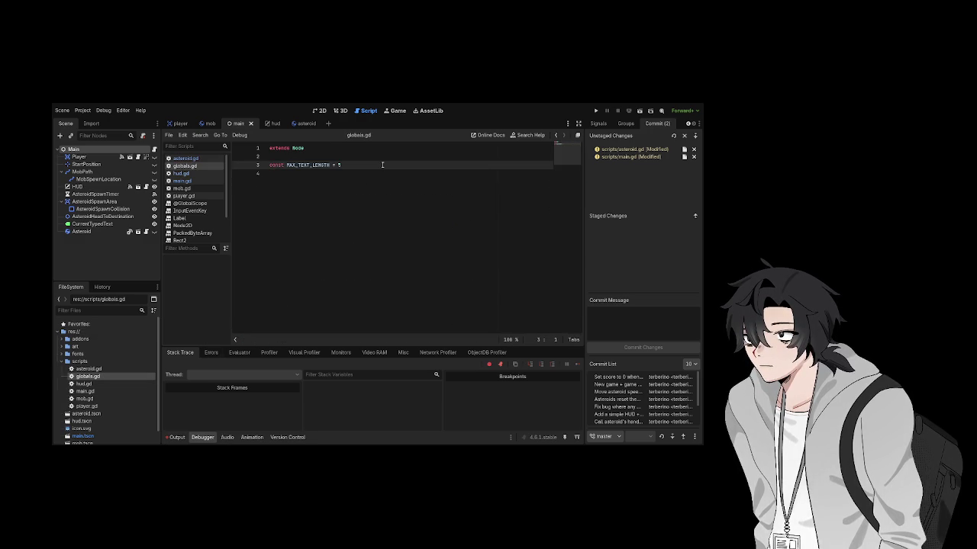
{"action": "key", "text": "Down"}
{"action": "key", "text": "ctrl+v"}
{"action": "key", "text": "ctrl+s"}
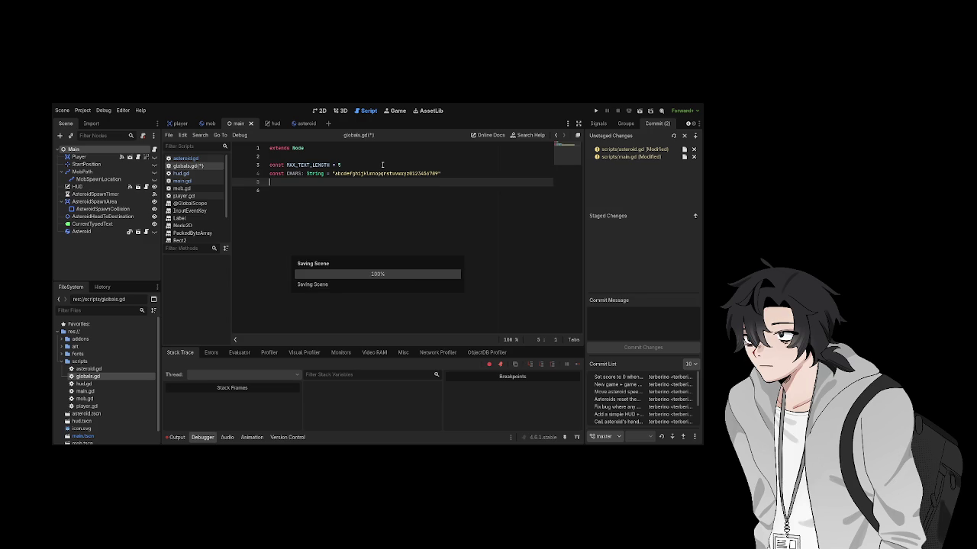
Comment out asteroid.gd's generated_text lines 5, 13 and 14, then save
{"action": "left_click", "coordinate": [184, 158]}
{"action": "key", "text": "Down"}
{"action": "key", "text": "Down"}
{"action": "key", "text": "Down"}
{"action": "left_click", "coordinate": [270, 183]}
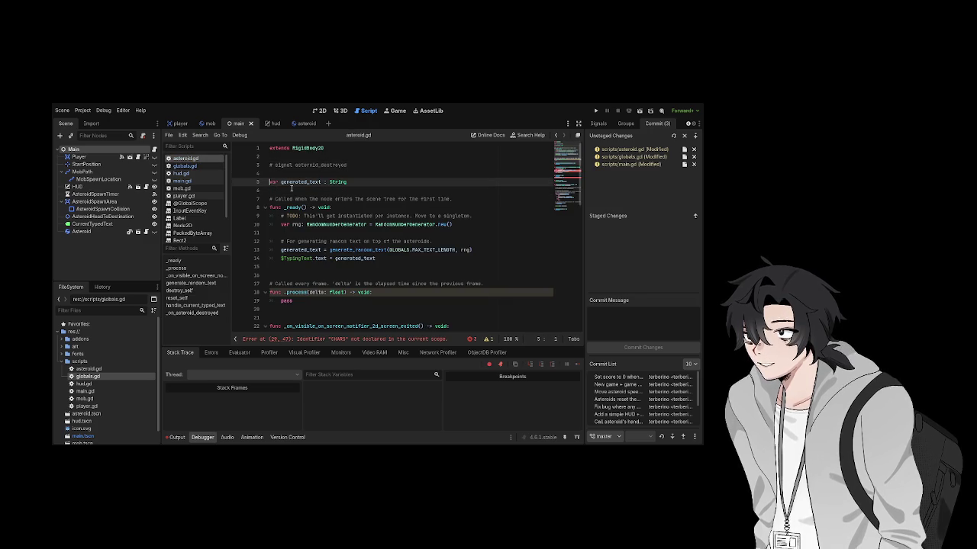
{"action": "key", "text": "ctrl+k"}
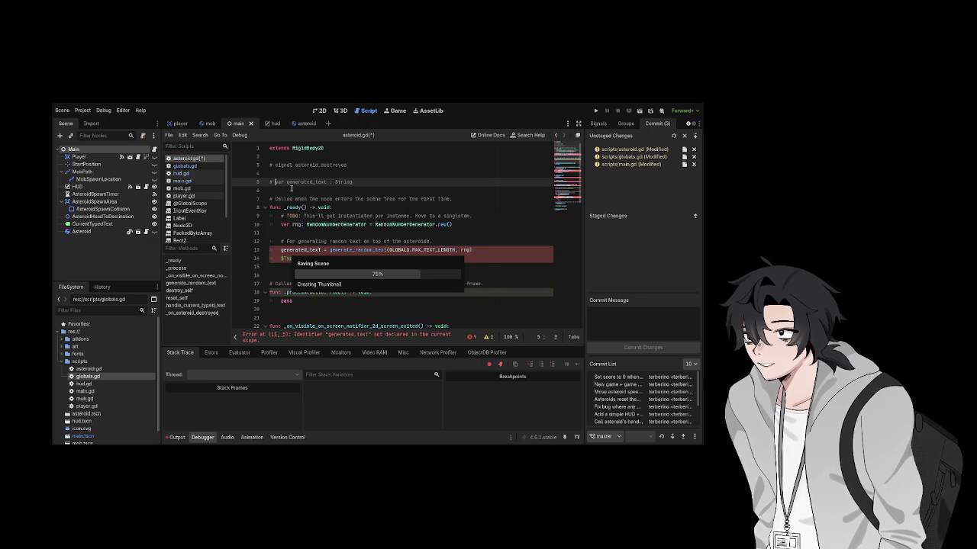
{"action": "left_click", "coordinate": [280, 249]}
{"action": "key", "text": "ctrl+k"}
{"action": "left_click", "coordinate": [346, 226]}
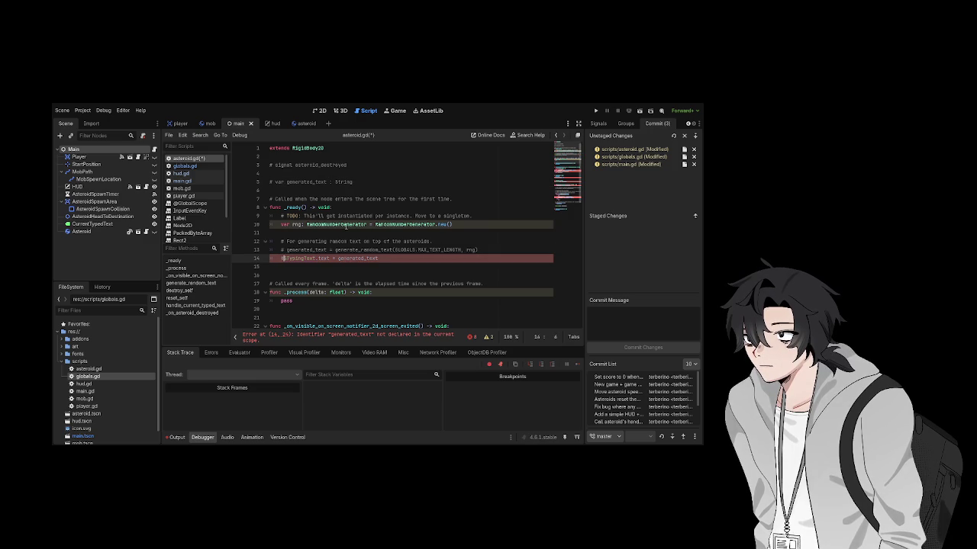
{"action": "type", "text": "#"}
{"action": "key", "text": "ctrl+s"}
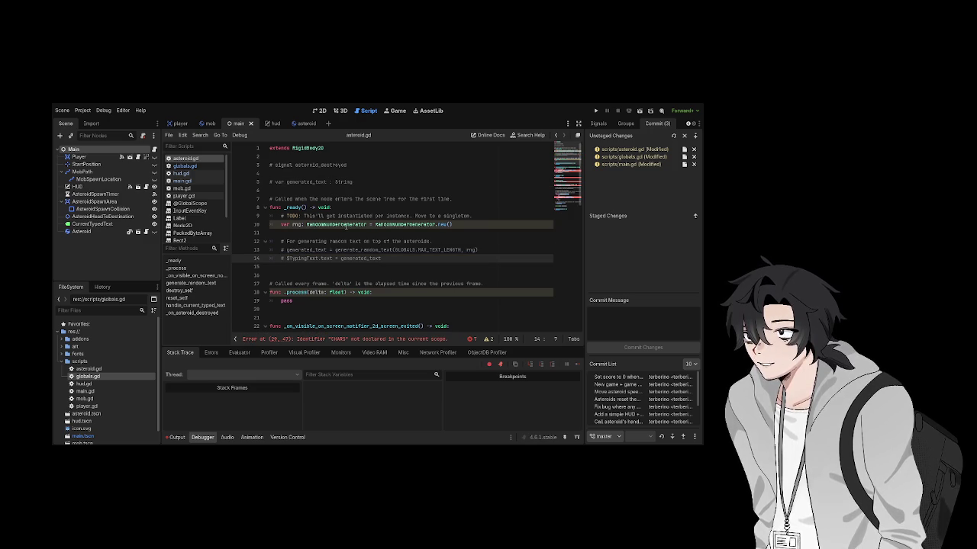
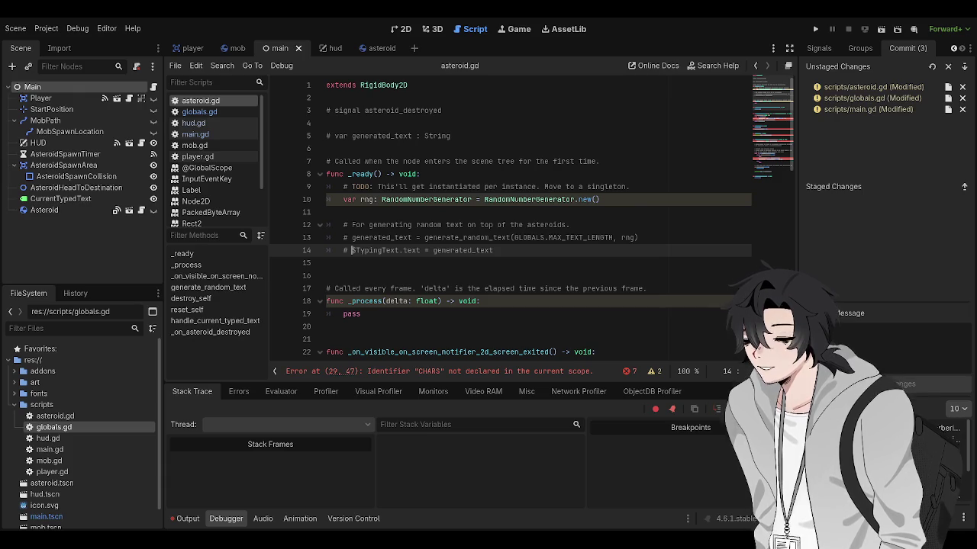
Comment out the 'var rng' RandomNumberGenerator line in _ready of asteroid.gd with Ctrl+K
{"action": "left_click", "coordinate": [528, 277]}
{"action": "left_click", "coordinate": [515, 262]}
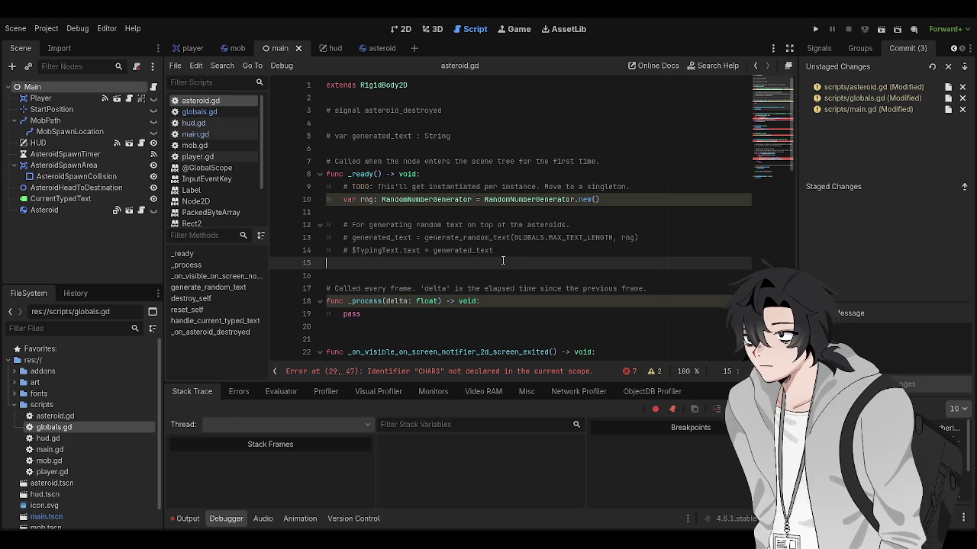
{"action": "left_click", "coordinate": [495, 254]}
{"action": "left_click", "coordinate": [489, 264]}
{"action": "left_click", "coordinate": [332, 199]}
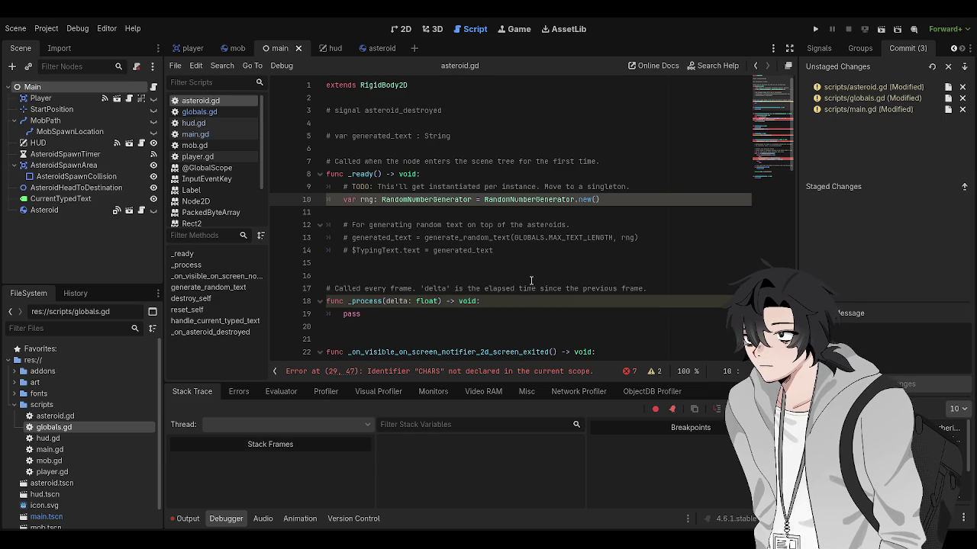
{"action": "key", "text": "ctrl+k"}
{"action": "left_click", "coordinate": [531, 277]}
{"action": "left_click", "coordinate": [475, 169]}
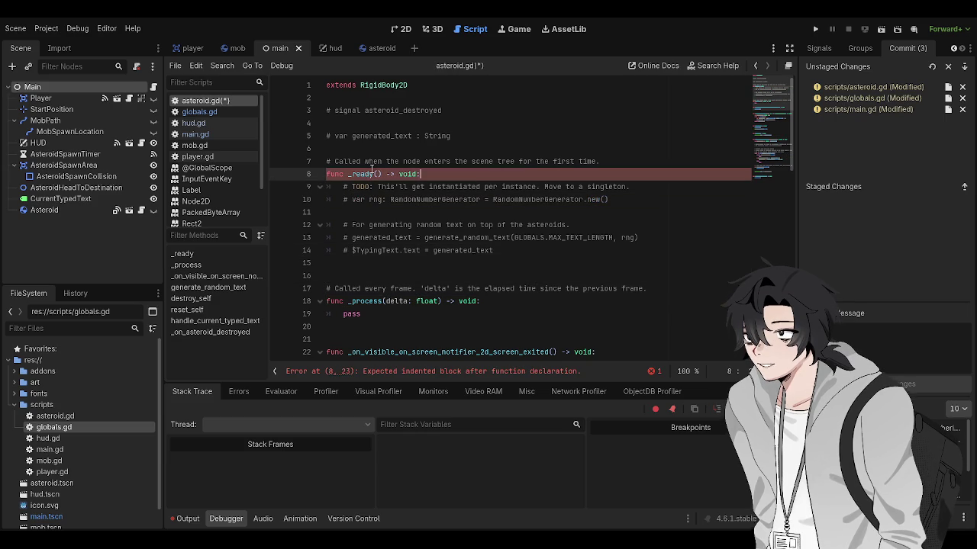
Give _ready a 'pass' body and save asteroid.gd
{"action": "key", "text": "Return"}
{"action": "type", "text": "pass"}
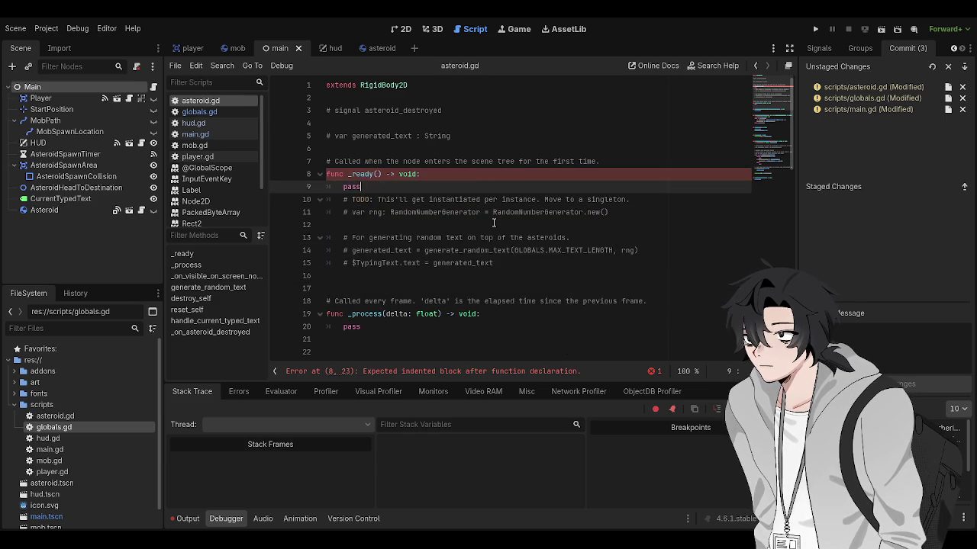
{"action": "key", "text": "ctrl+s"}
{"action": "scroll", "coordinate": [489, 265], "scroll_direction": "down", "scroll_amount": 5}
{"action": "left_click", "coordinate": [489, 265]}
{"action": "scroll", "coordinate": [489, 265], "scroll_direction": "down", "scroll_amount": 2}
Comment out the whole generate_random_text function
{"action": "left_click", "coordinate": [345, 176]}
{"action": "left_click", "coordinate": [331, 152]}
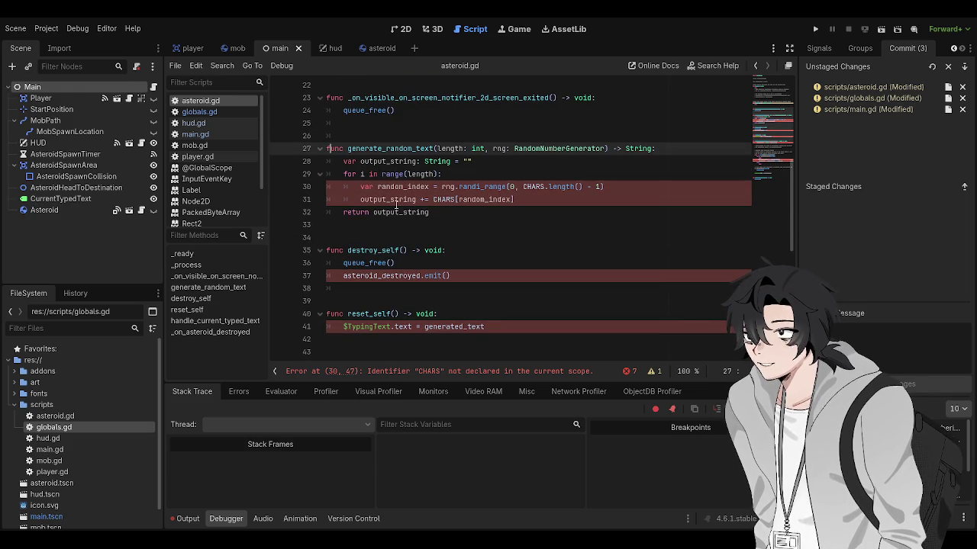
{"action": "left_click", "coordinate": [390, 199]}
{"action": "left_click", "coordinate": [419, 186]}
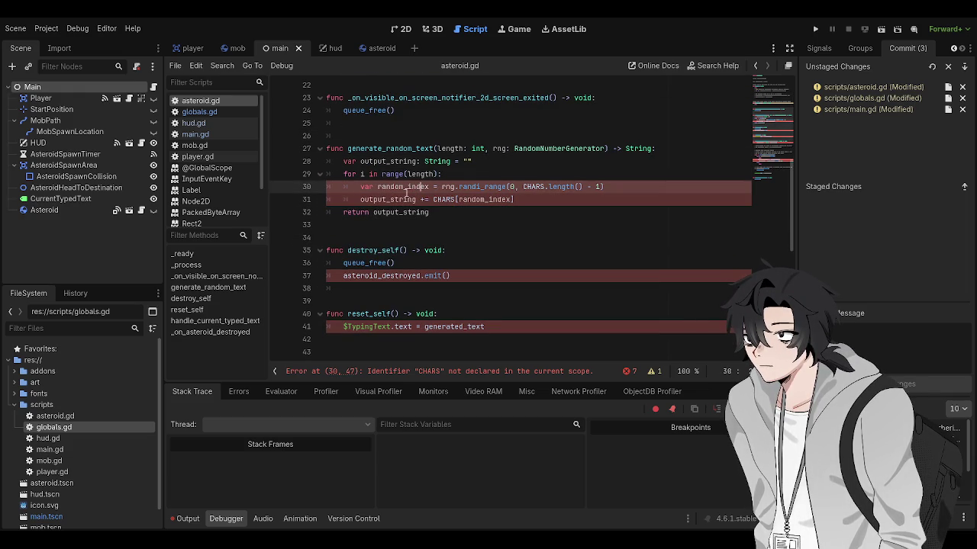
{"action": "scroll", "coordinate": [428, 220], "scroll_direction": "up", "scroll_amount": 5}
{"action": "left_click", "coordinate": [353, 132]}
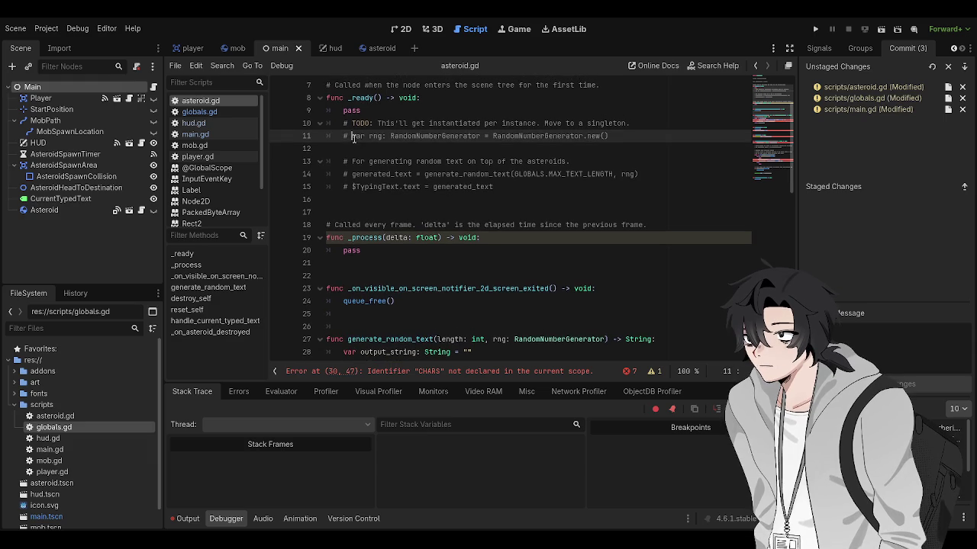
{"action": "scroll", "coordinate": [351, 246], "scroll_direction": "down", "scroll_amount": 2}
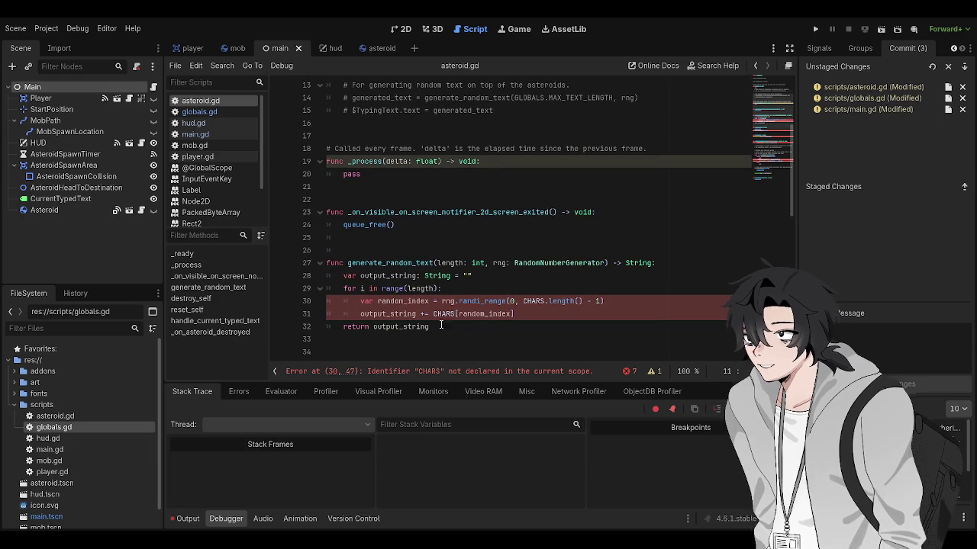
{"action": "mouse_move", "coordinate": [441, 328]}
{"action": "left_mouse_down"}
{"action": "mouse_move", "coordinate": [328, 326]}
{"action": "mouse_move", "coordinate": [331, 259]}
{"action": "left_mouse_up"}
{"action": "key", "text": "ctrl+k"}
Comment out the TypingText label text assignment on line 41
{"action": "scroll", "coordinate": [458, 229], "scroll_direction": "down", "scroll_amount": 5}
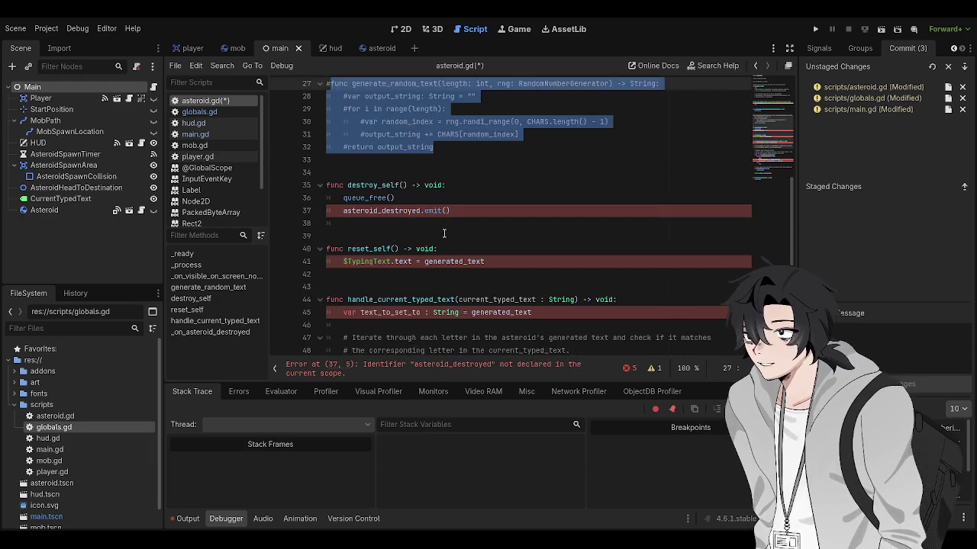
{"action": "double_click", "coordinate": [492, 250]}
{"action": "left_click", "coordinate": [492, 251]}
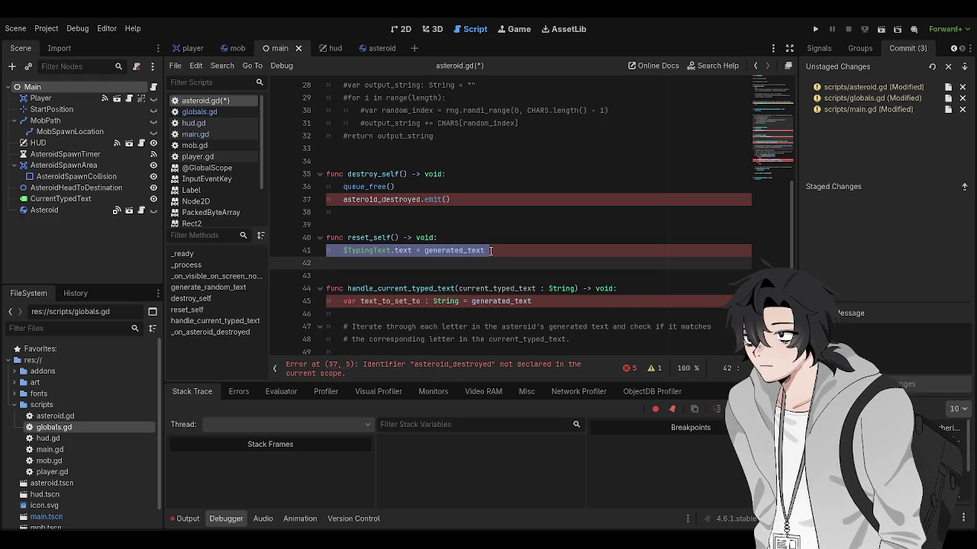
{"action": "key", "text": "ctrl+k"}
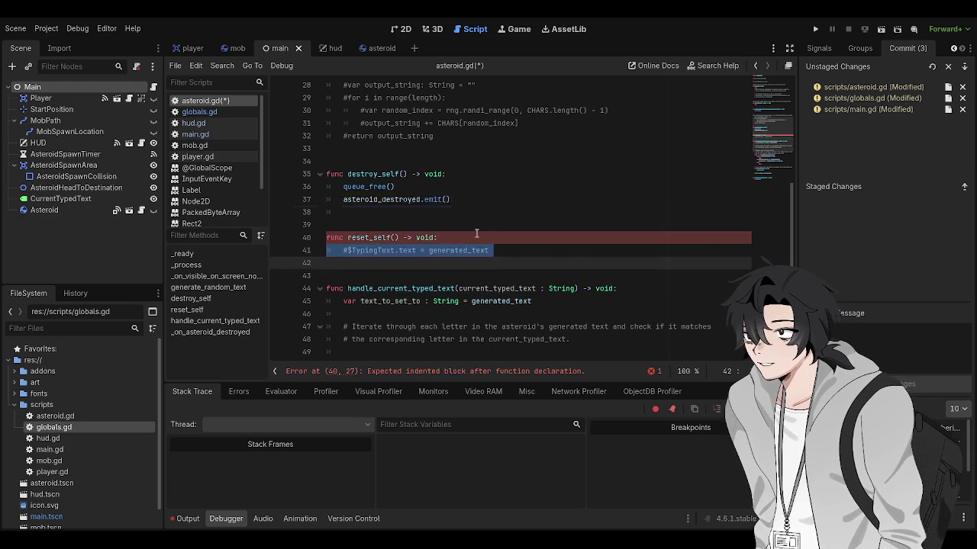
Comment out the handle_current_typed_text function and run the project with F5
{"action": "scroll", "coordinate": [470, 271], "scroll_direction": "down", "scroll_amount": 2}
{"action": "scroll", "coordinate": [470, 270], "scroll_direction": "down", "scroll_amount": 4}
{"action": "left_click", "coordinate": [496, 298]}
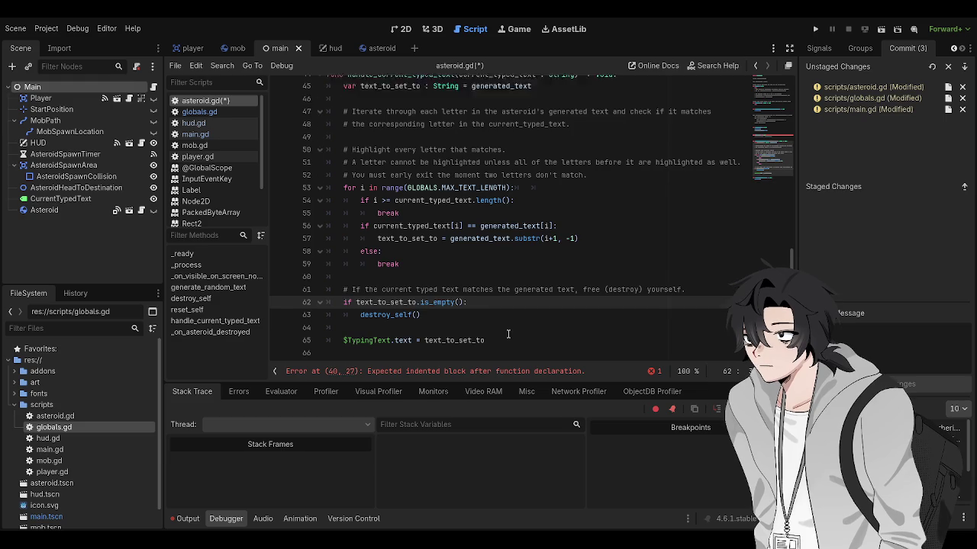
{"action": "mouse_move", "coordinate": [496, 347]}
{"action": "left_mouse_down"}
{"action": "mouse_move", "coordinate": [428, 191]}
{"action": "mouse_move", "coordinate": [328, 174]}
{"action": "left_mouse_up"}
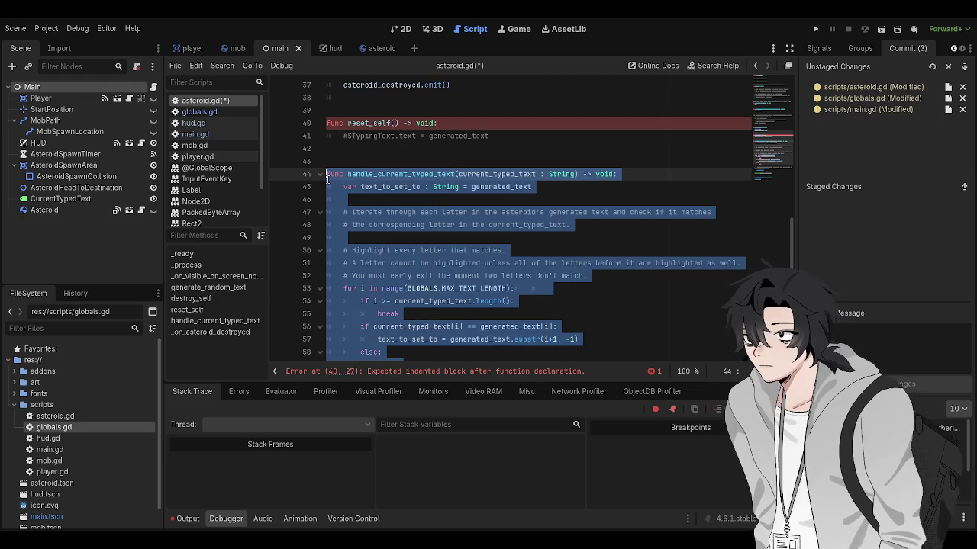
{"action": "key", "text": "ctrl+k"}
{"action": "scroll", "coordinate": [534, 229], "scroll_direction": "up", "scroll_amount": 4}
{"action": "left_click", "coordinate": [563, 188]}
{"action": "key", "text": "F5"}
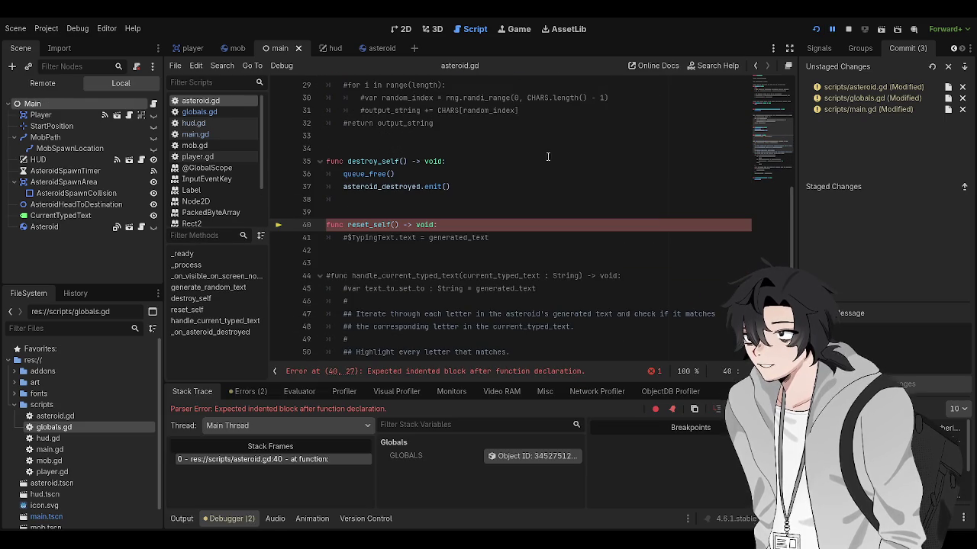
Add a 'pass' body under reset_self, save, and stop the running game with F8
{"action": "left_click", "coordinate": [485, 214]}
{"action": "left_click", "coordinate": [483, 226]}
{"action": "key", "text": "Return"}
{"action": "type", "text": "pass"}
{"action": "key", "text": "ctrl+s"}
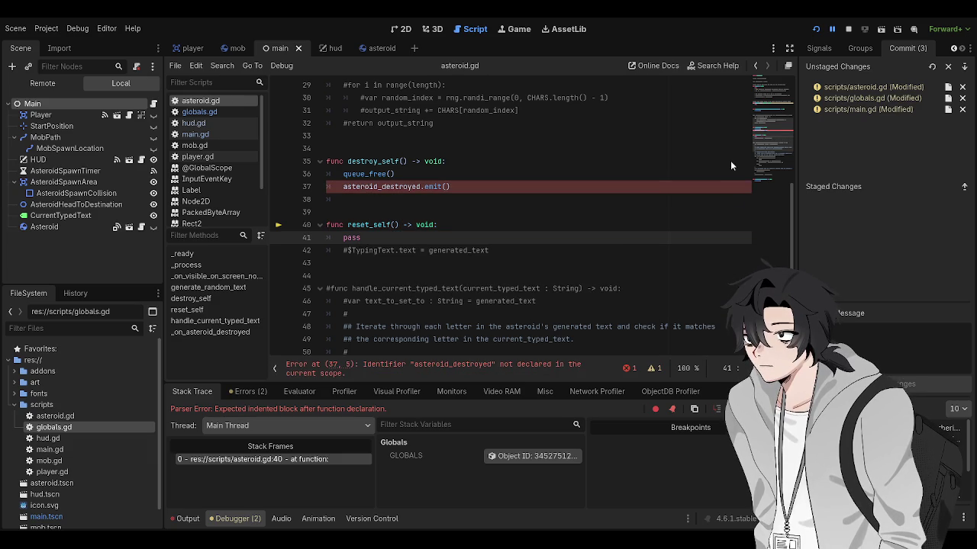
{"action": "key", "text": "F8"}
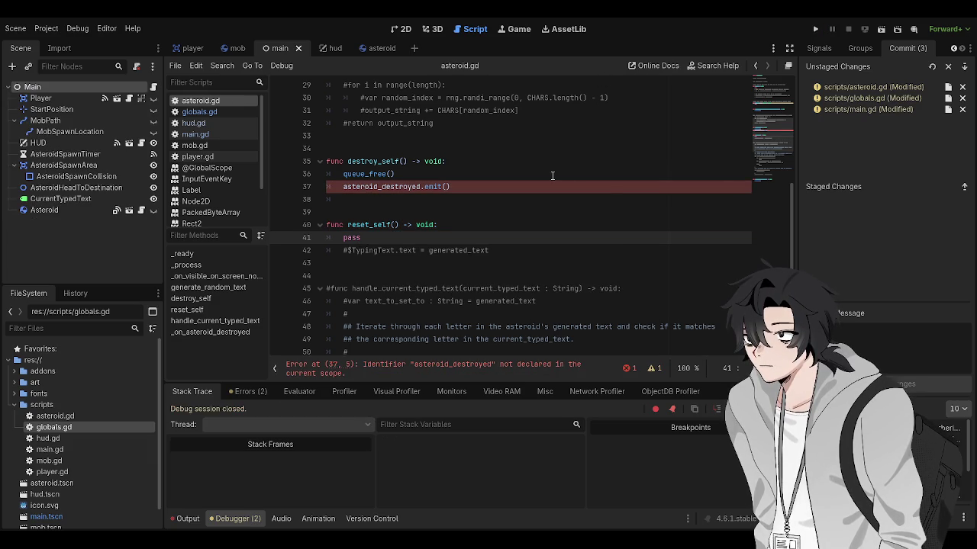
Rerun the project and locate the undeclared asteroid_destroyed error at line 37
{"action": "left_click", "coordinate": [544, 179]}
{"action": "key", "text": "F5"}
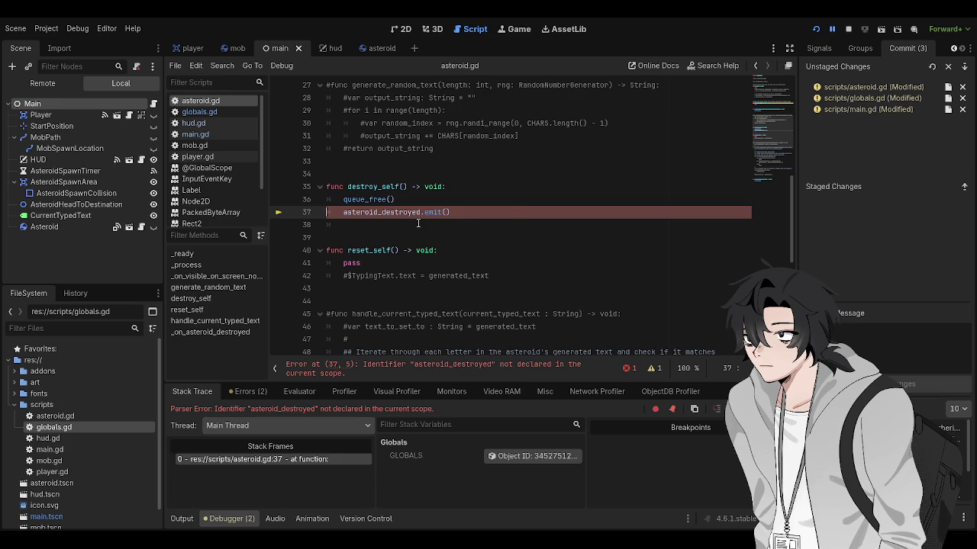
{"action": "scroll", "coordinate": [439, 233], "scroll_direction": "up", "scroll_amount": 8}
{"action": "scroll", "coordinate": [443, 238], "scroll_direction": "down", "scroll_amount": 6}
{"action": "left_click", "coordinate": [443, 239]}
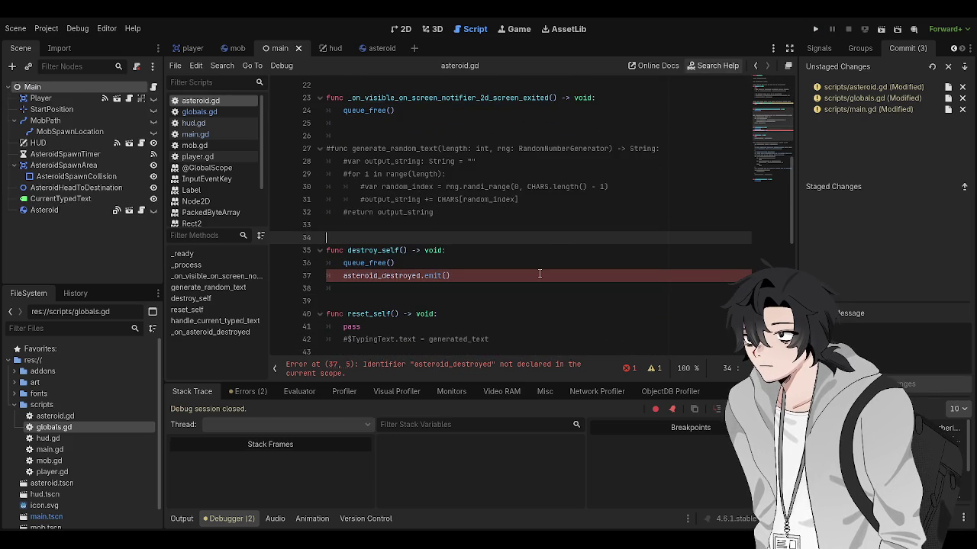
{"action": "scroll", "coordinate": [539, 273], "scroll_direction": "up", "scroll_amount": 7}
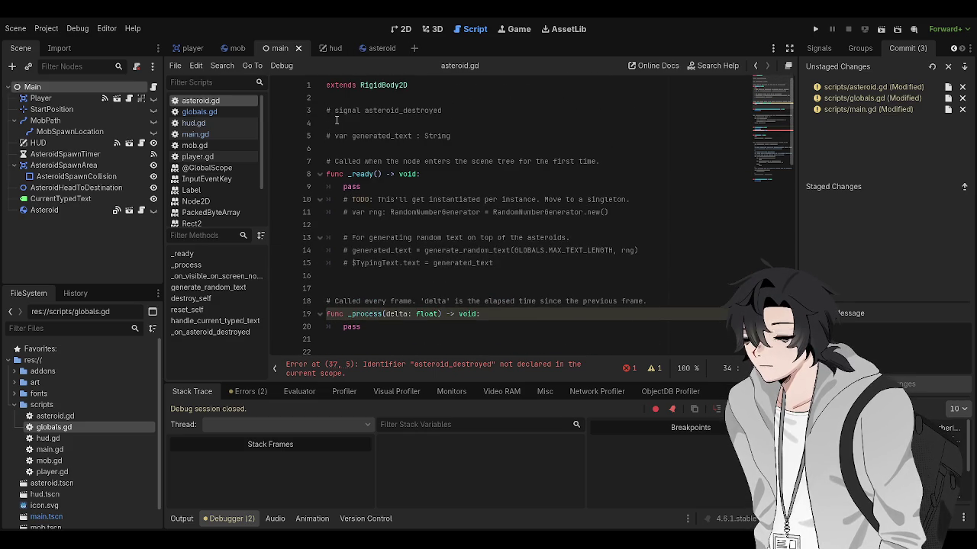
Remove the '# ' before 'signal asteroid_destroyed' on line 3 and rerun the project error-free
{"action": "left_click_drag", "start_coordinate": [331, 110], "coordinate": [338, 101]}
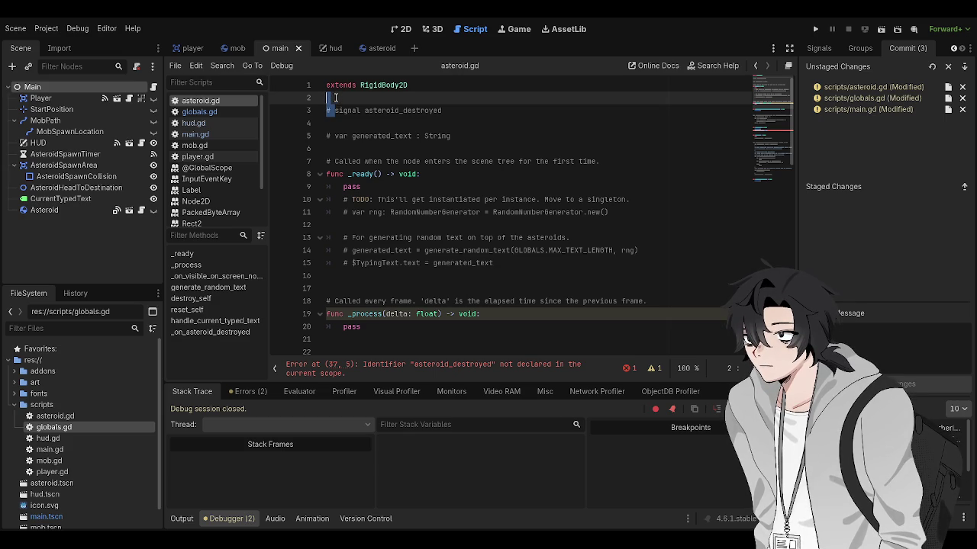
{"action": "left_click", "coordinate": [340, 110]}
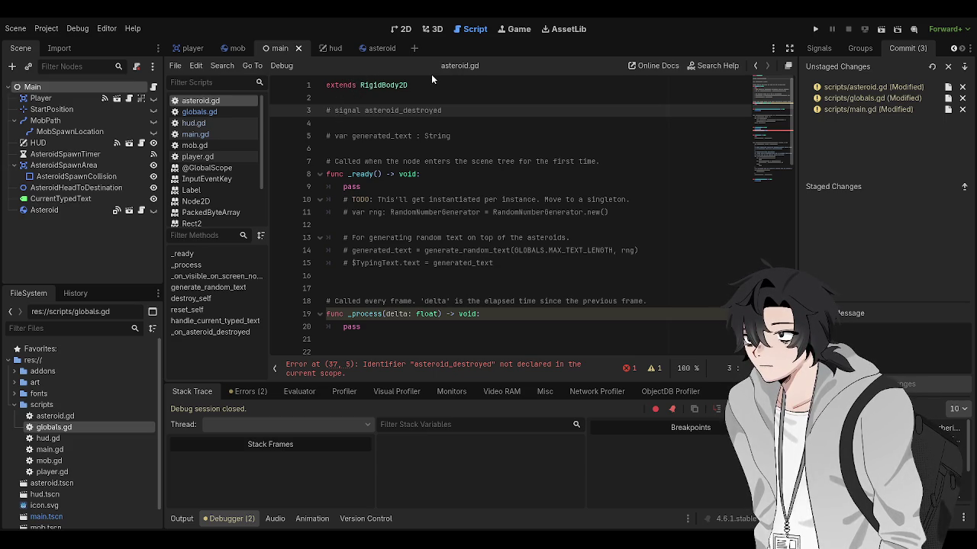
{"action": "key", "text": "BackSpace"}
{"action": "key", "text": "BackSpace"}
{"action": "key", "text": "F5"}
{"action": "scroll", "coordinate": [486, 246], "scroll_direction": "down", "scroll_amount": 5}
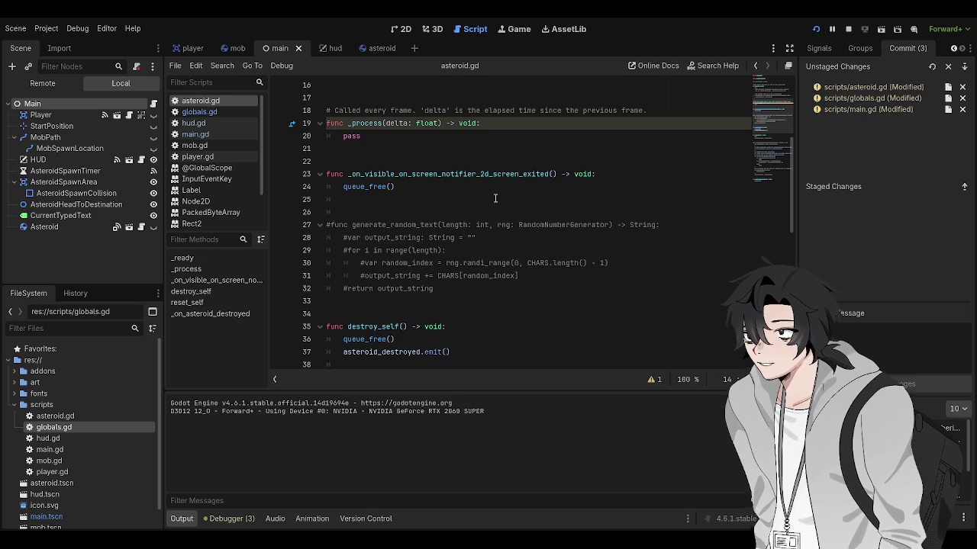
Open the asteroid scene in 2D and inspect the TypingText node's signals and groups
{"action": "left_click", "coordinate": [345, 199]}
{"action": "key", "text": "ctrl+s"}
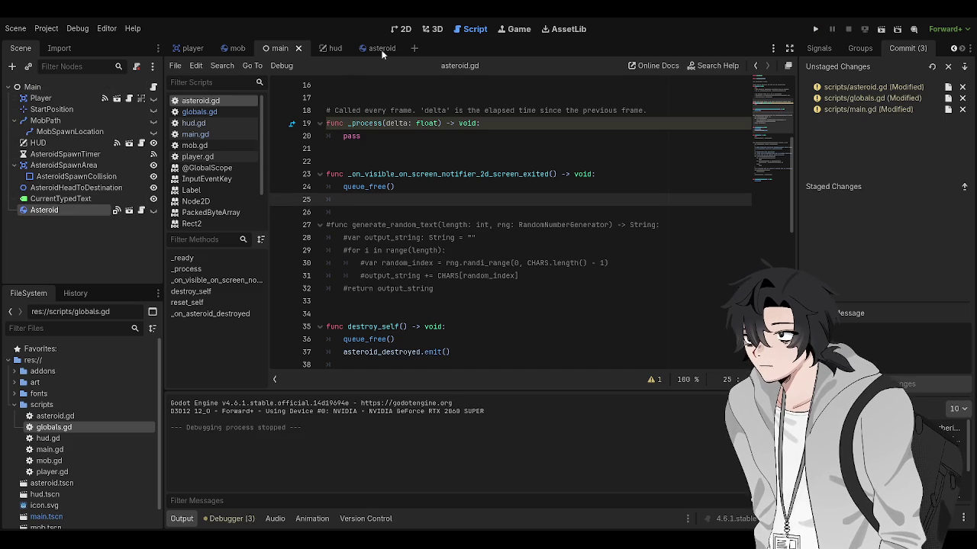
{"action": "left_click", "coordinate": [381, 49]}
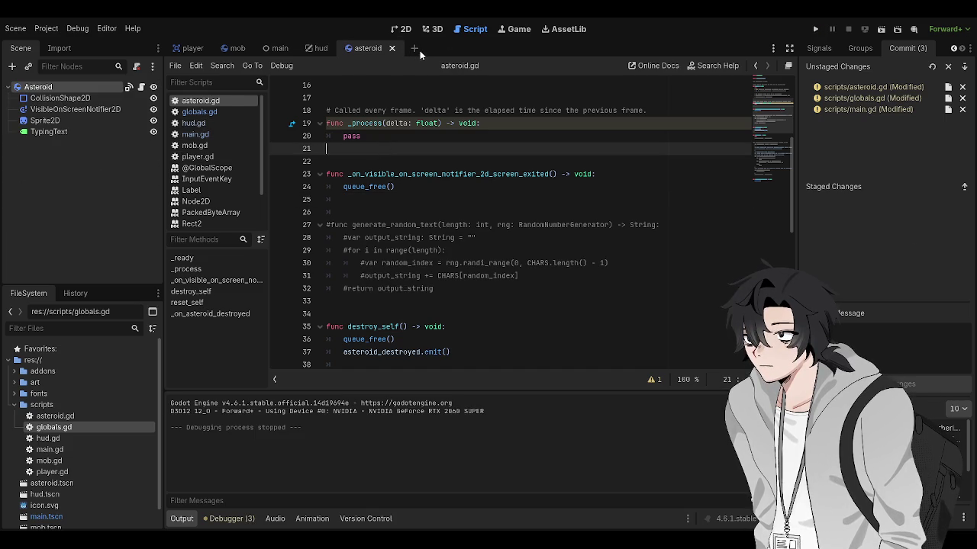
{"action": "left_click", "coordinate": [402, 29]}
{"action": "left_click", "coordinate": [49, 131]}
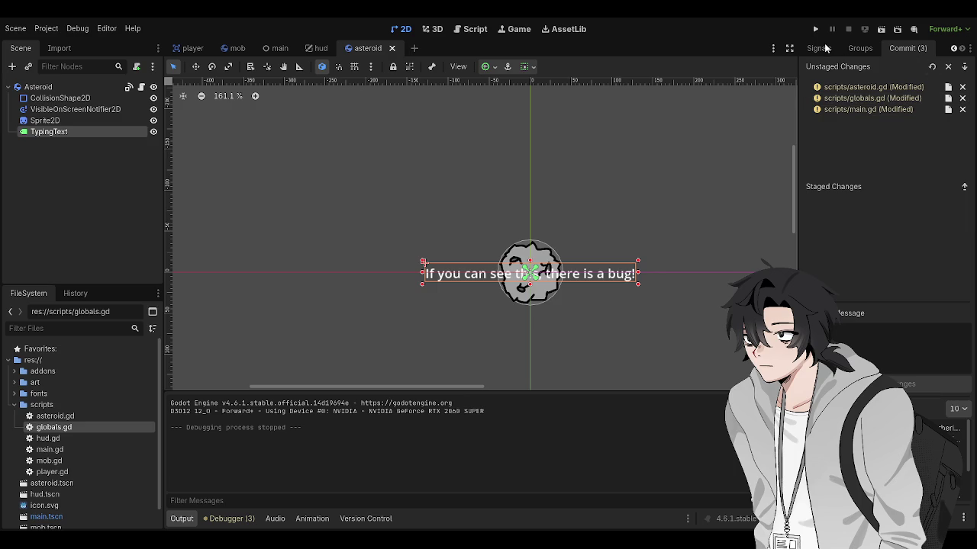
{"action": "left_click", "coordinate": [820, 48]}
{"action": "left_click", "coordinate": [859, 48]}
{"action": "left_click", "coordinate": [818, 48]}
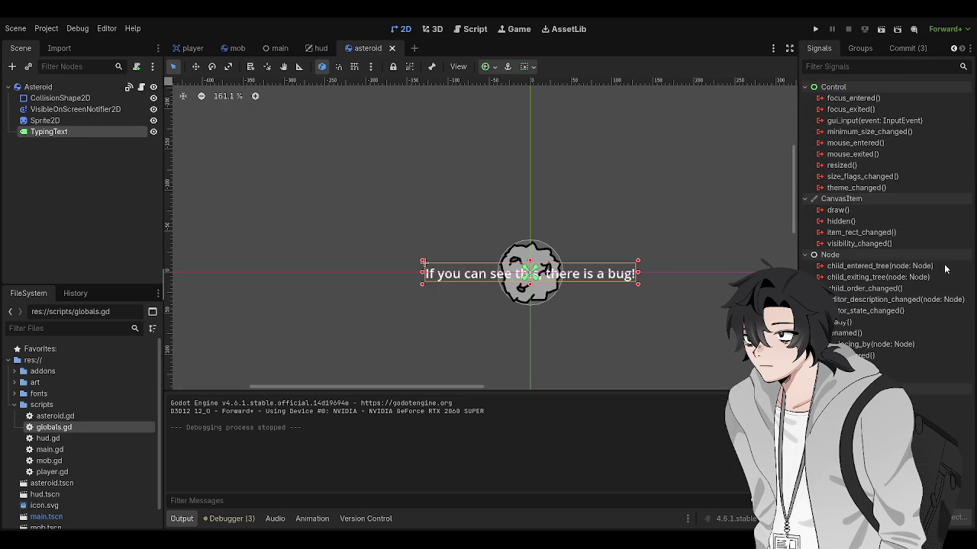
{"action": "left_click", "coordinate": [412, 132]}
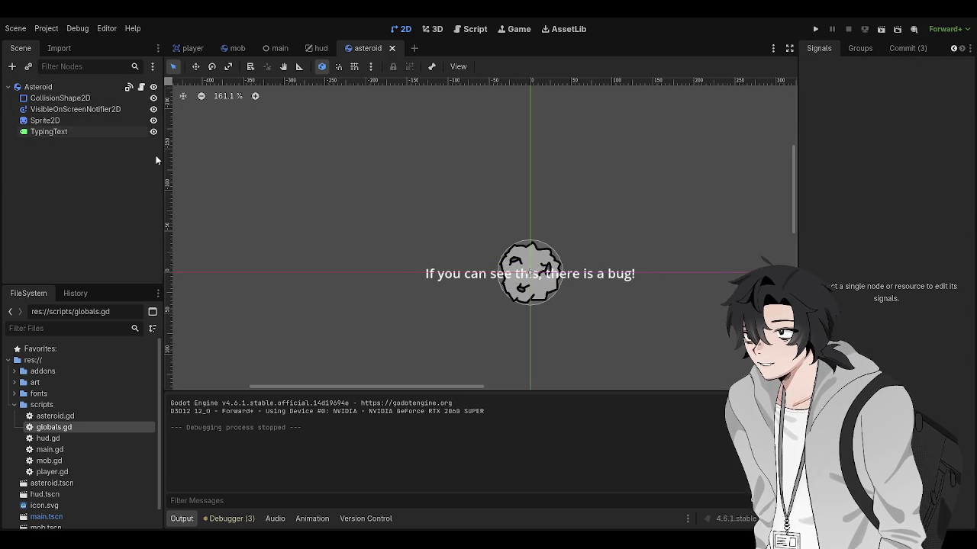
{"action": "left_click", "coordinate": [859, 48]}
Clear TypingText's Text property in the Inspector and launch the game with F5
{"action": "left_click", "coordinate": [789, 48]}
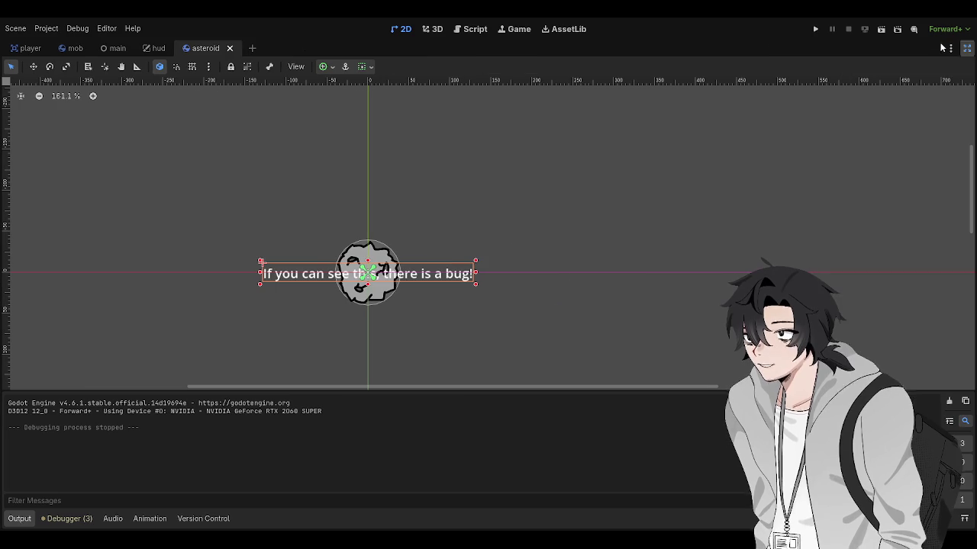
{"action": "left_click", "coordinate": [966, 49]}
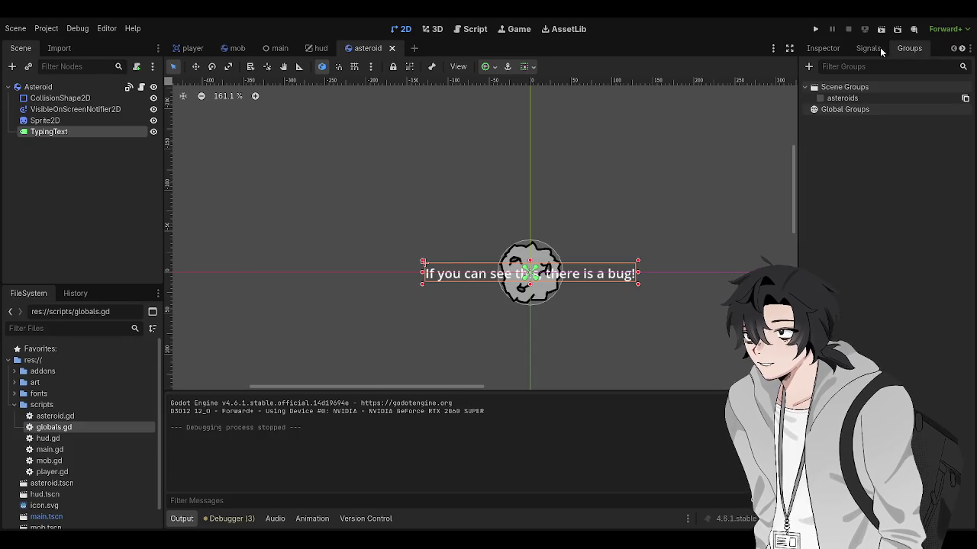
{"action": "left_click", "coordinate": [838, 48]}
{"action": "left_click", "coordinate": [873, 169]}
{"action": "key", "text": "ctrl+a"}
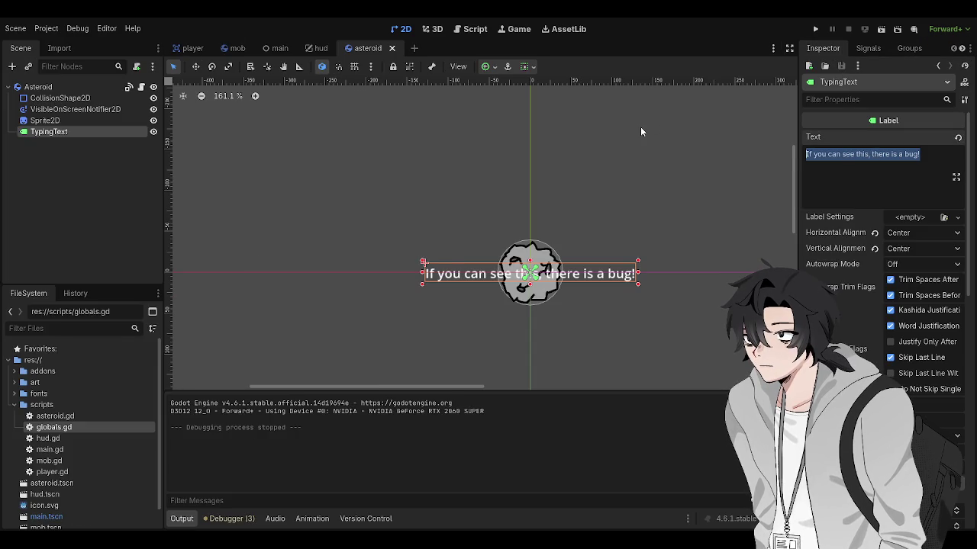
{"action": "key", "text": "BackSpace"}
{"action": "key", "text": "F5"}
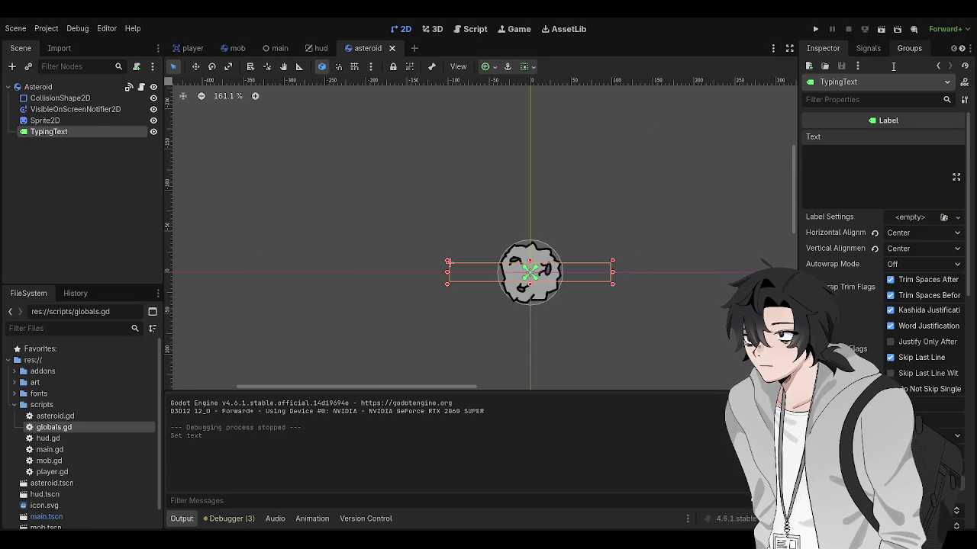
{"action": "left_click", "coordinate": [908, 48]}
{"action": "left_click", "coordinate": [356, 229]}
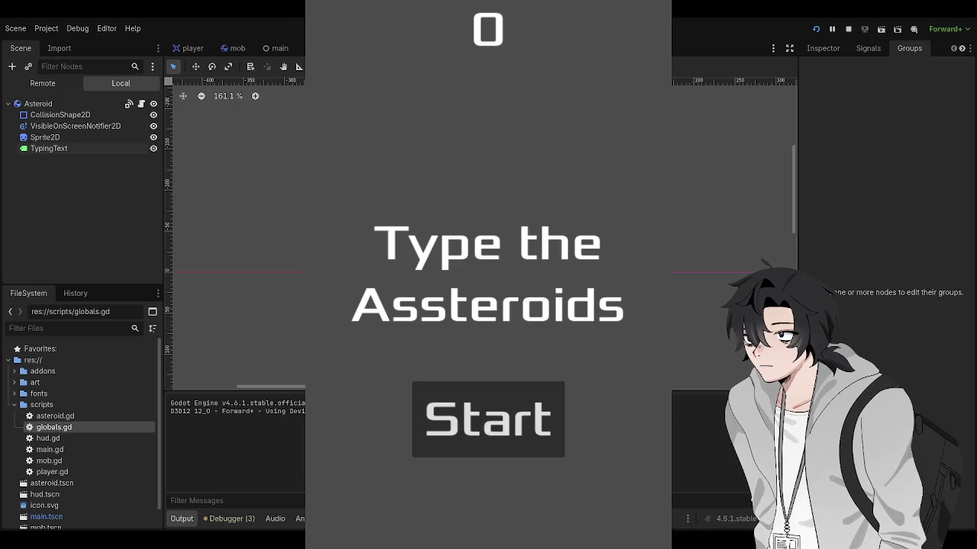
Start a round, type 'joisafd' while the text-free asteroids fall, then stop with F8
{"action": "key", "text": "Return"}
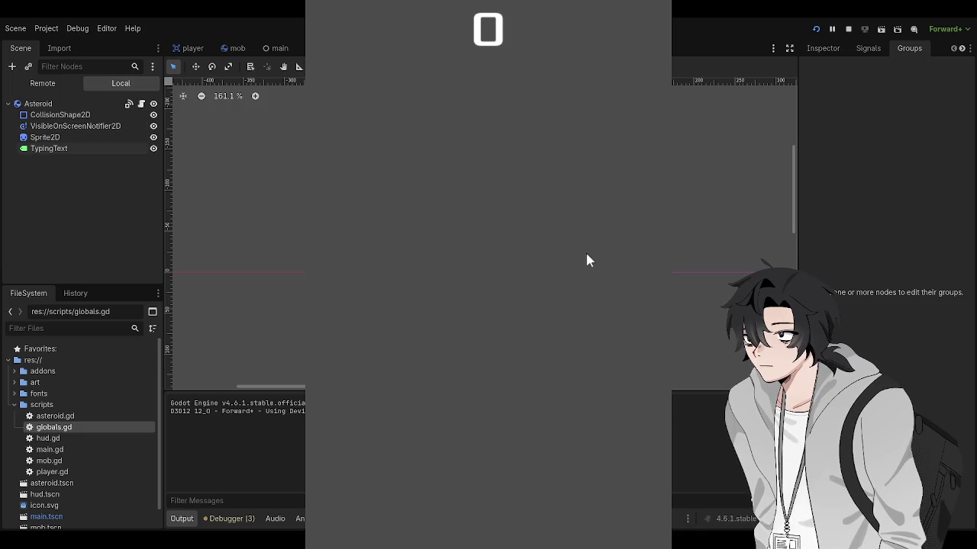
{"action": "type", "text": "joi"}
{"action": "type", "text": "safd"}
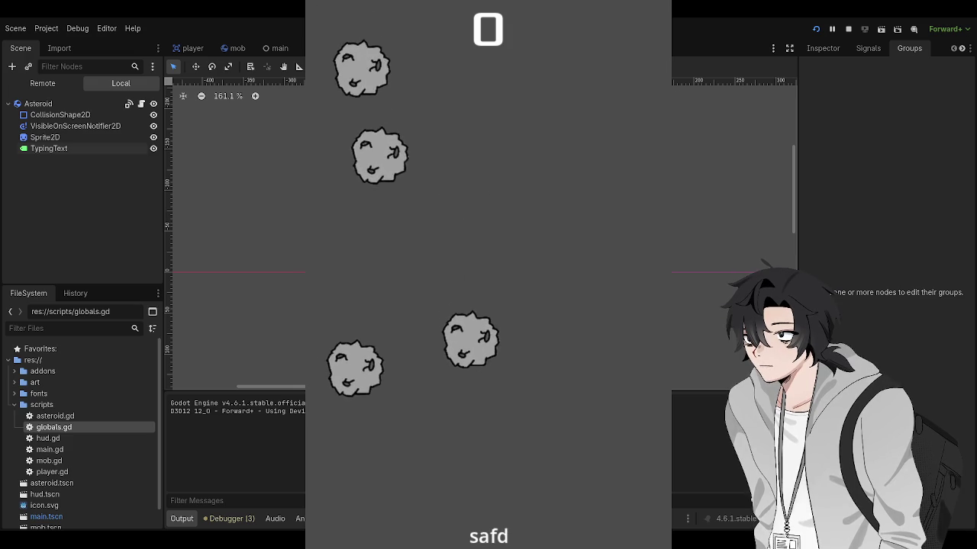
{"action": "key", "text": "F8"}
{"action": "key", "text": "ctrl+s"}
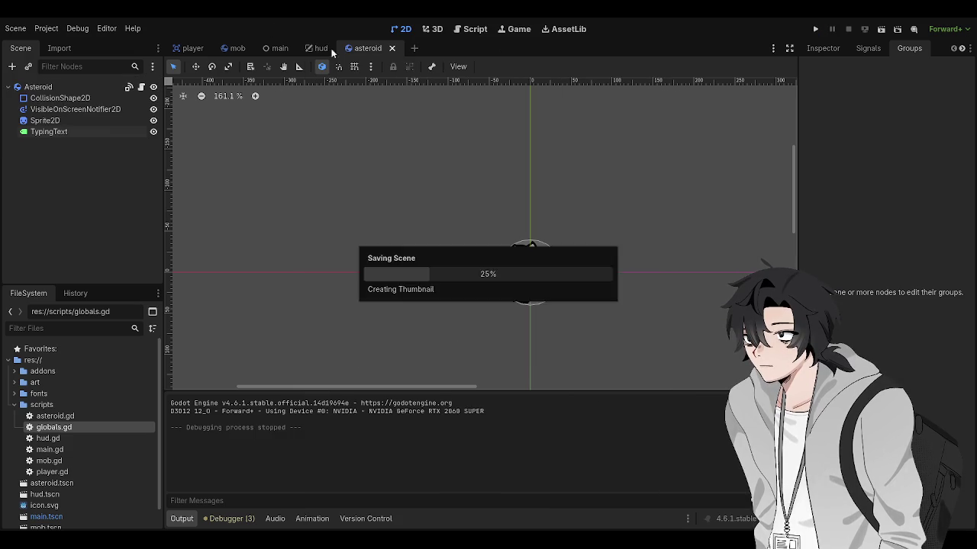
Review the unstaged changes listed in the version-control Commit dock
{"action": "left_click", "coordinate": [470, 29]}
{"action": "scroll", "coordinate": [448, 162], "scroll_direction": "down", "scroll_amount": 9}
{"action": "left_click", "coordinate": [963, 49]}
{"action": "left_click", "coordinate": [905, 49]}
{"action": "scroll", "coordinate": [549, 249], "scroll_direction": "down", "scroll_amount": 2}
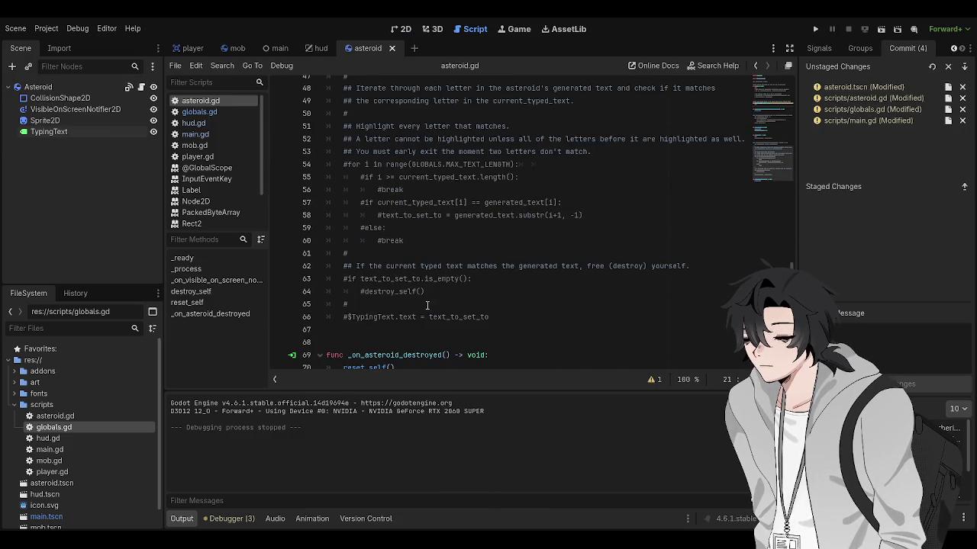
{"action": "scroll", "coordinate": [374, 174], "scroll_direction": "up", "scroll_amount": 4}
Delete the first TO-DO line in main.gd, save, and stage all four modified files
{"action": "left_click", "coordinate": [195, 135]}
{"action": "scroll", "coordinate": [412, 273], "scroll_direction": "down", "scroll_amount": 5}
{"action": "triple_click", "coordinate": [471, 303]}
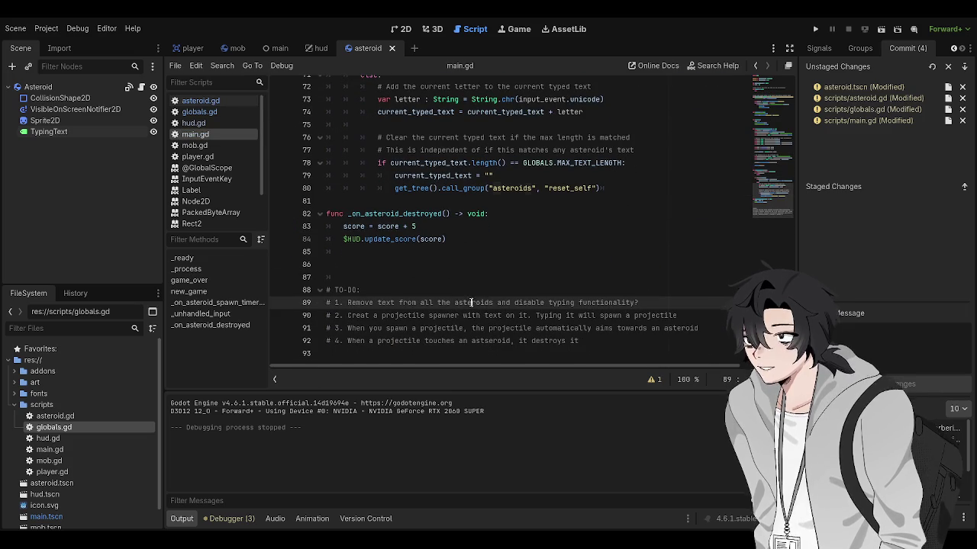
{"action": "key", "text": "BackSpace"}
{"action": "key", "text": "ctrl+s"}
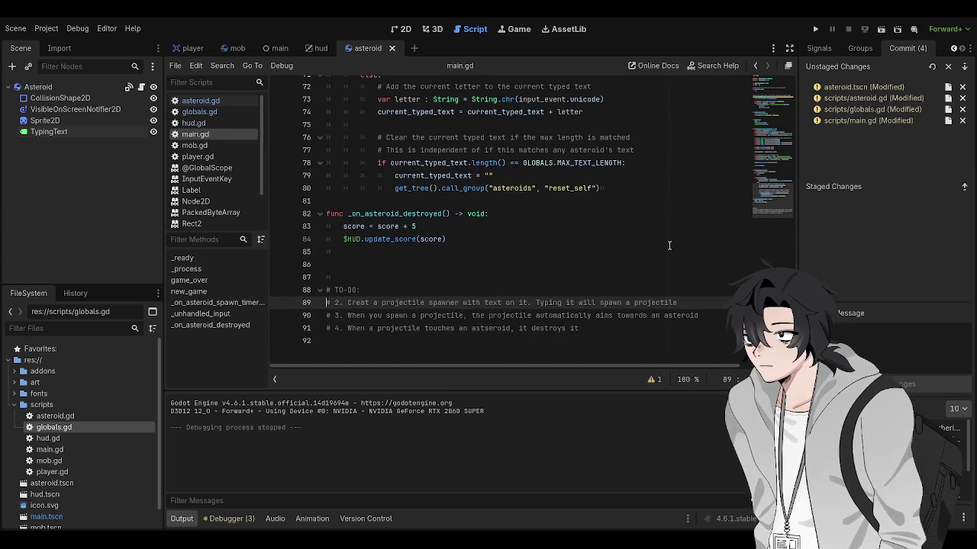
{"action": "left_click", "coordinate": [669, 245]}
{"action": "left_click", "coordinate": [964, 66]}
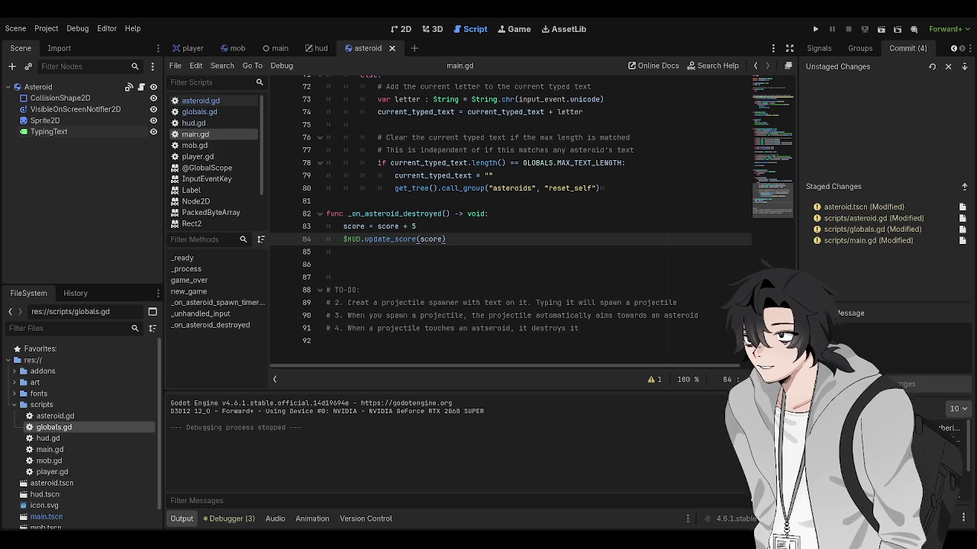
{"action": "key", "text": "alt+Tab"}
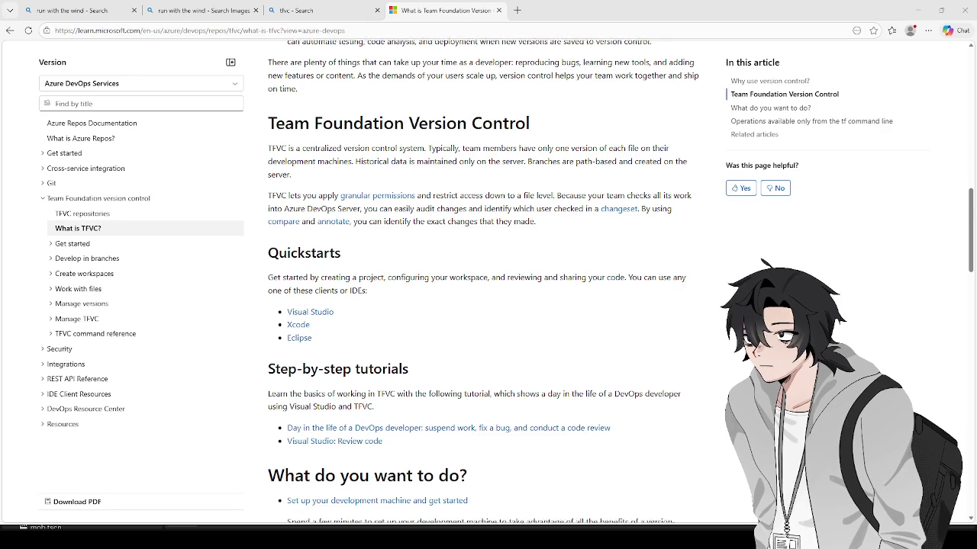
{"action": "scroll", "coordinate": [496, 194], "scroll_direction": "down", "scroll_amount": 3}
{"action": "scroll", "coordinate": [527, 217], "scroll_direction": "up", "scroll_amount": 8}
{"action": "scroll", "coordinate": [532, 227], "scroll_direction": "up", "scroll_amount": 3}
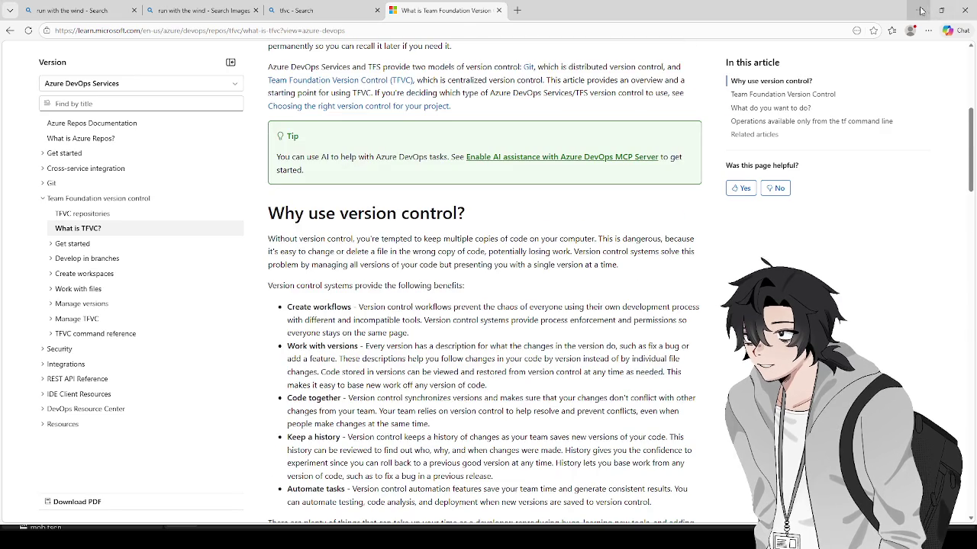
{"action": "key", "text": "alt+Tab"}
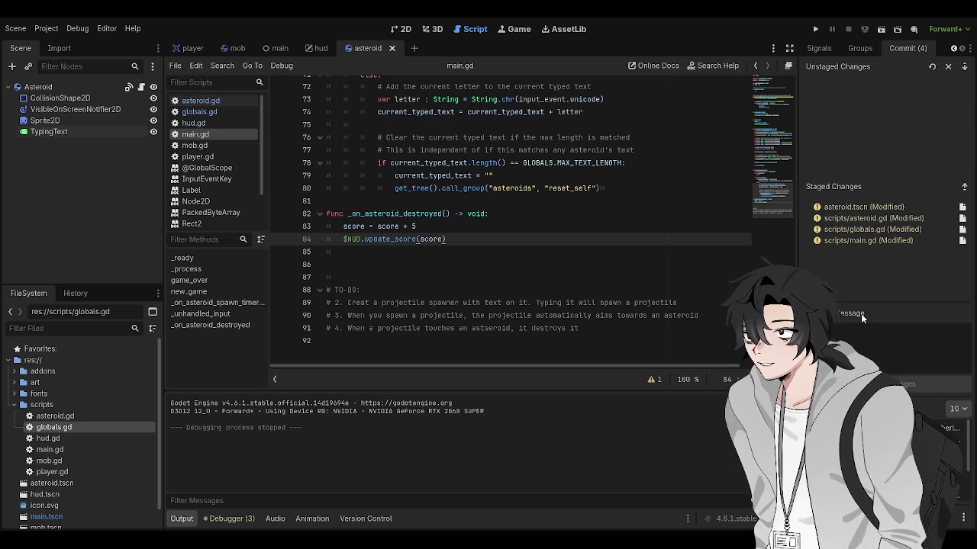
Commit the staged changes with the message 'Add scoreall text functionality on asteroids'
{"action": "type", "text": "Add score"}
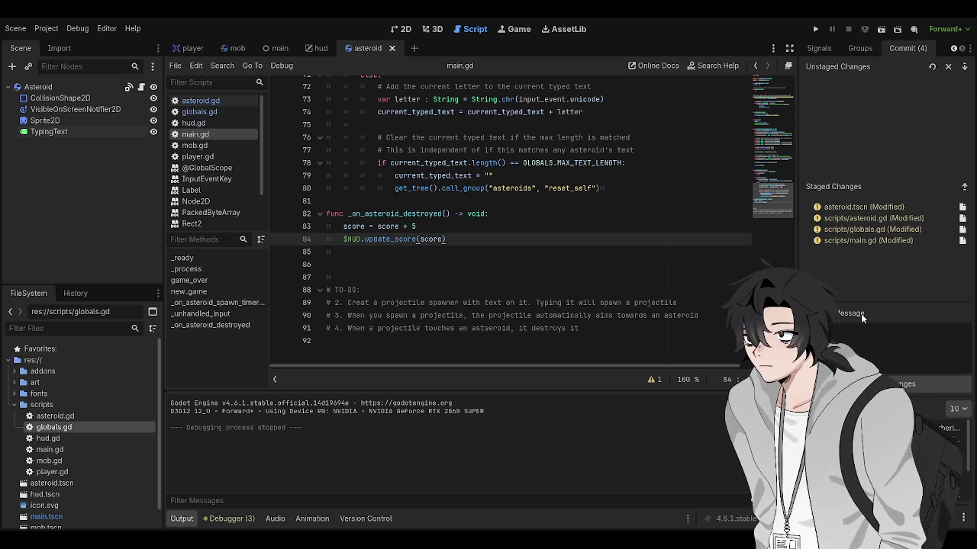
{"action": "type", "text": "all text functionality on "}
{"action": "type", "text": "asteroids"}
{"action": "left_click", "coordinate": [901, 384]}
{"action": "left_click", "coordinate": [510, 264]}
{"action": "left_click", "coordinate": [510, 340]}
Correct 'Creat' to 'Create' in the line-89 TO-DO and save main.gd
{"action": "left_click", "coordinate": [509, 277]}
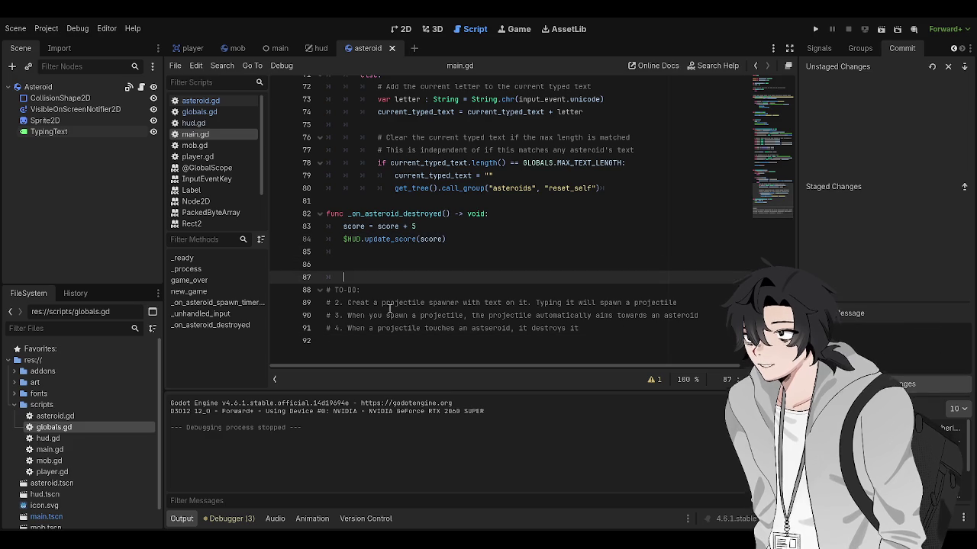
{"action": "left_click", "coordinate": [510, 302]}
{"action": "key", "text": "ctrl+s"}
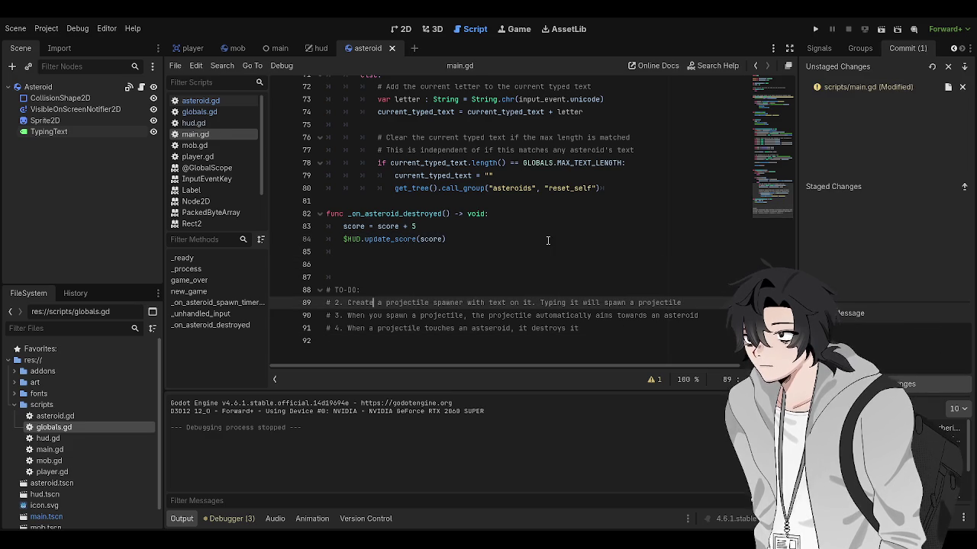
{"action": "left_click", "coordinate": [498, 238]}
{"action": "left_click", "coordinate": [499, 277]}
{"action": "left_click", "coordinate": [498, 252]}
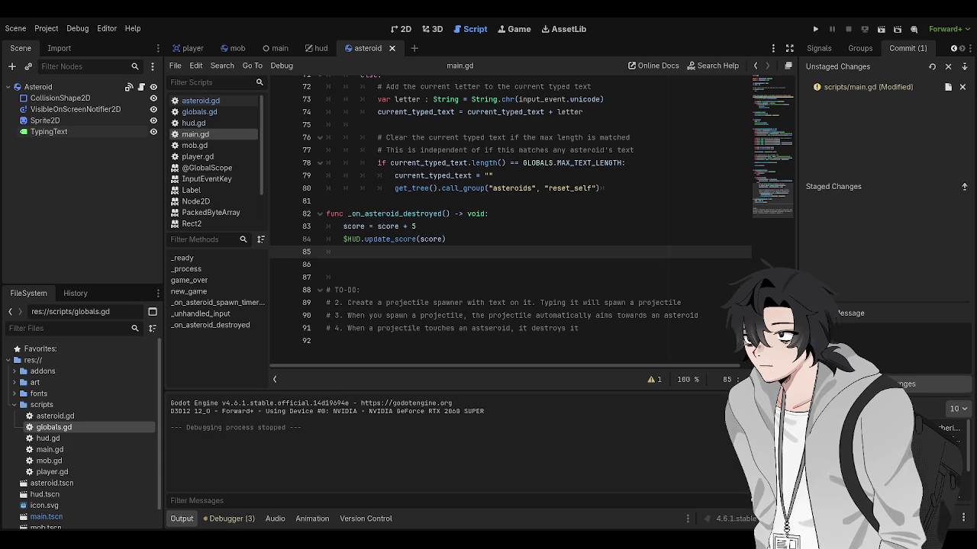
{"action": "key", "text": "alt+Tab"}
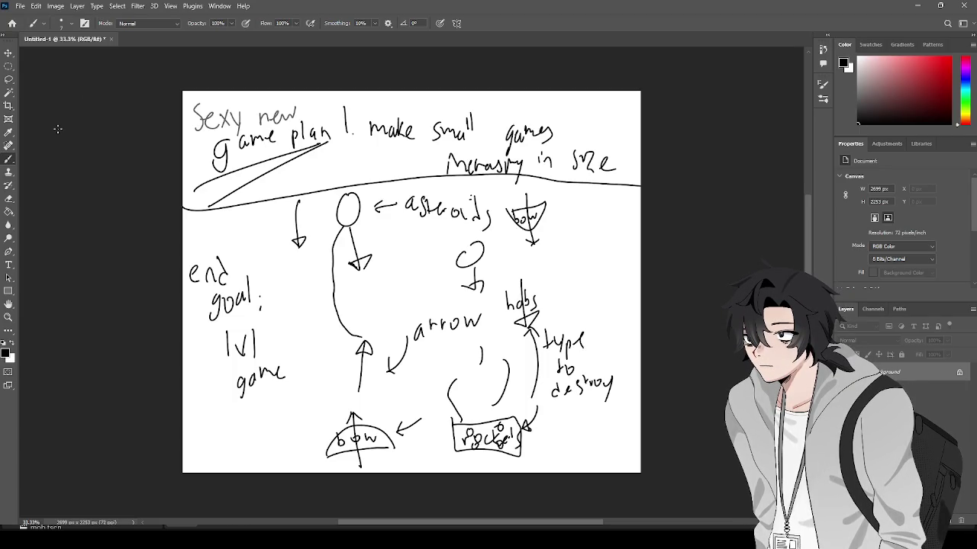
Pick the Rectangular Marquee tool and create a new 200 × 200 px white document
{"action": "left_click", "coordinate": [10, 67]}
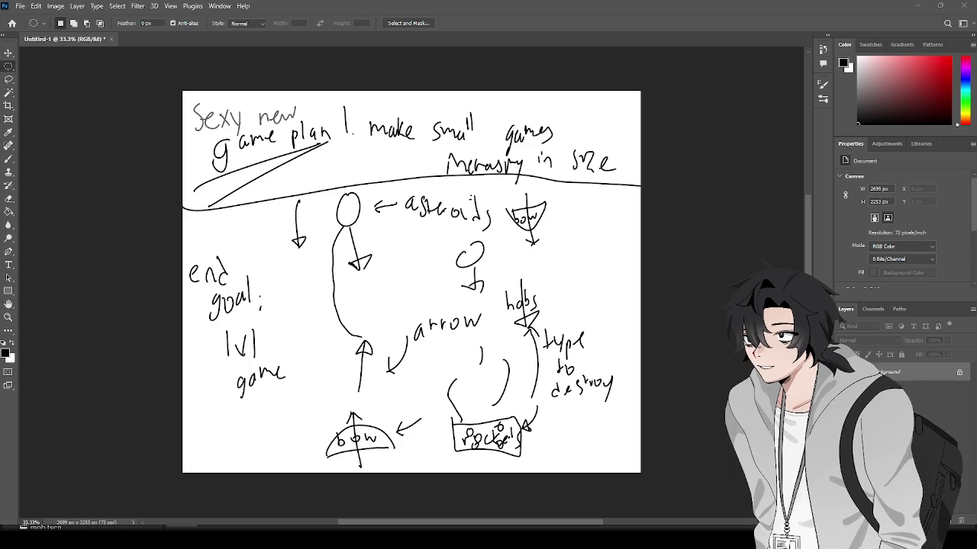
{"action": "key", "text": "shift+m"}
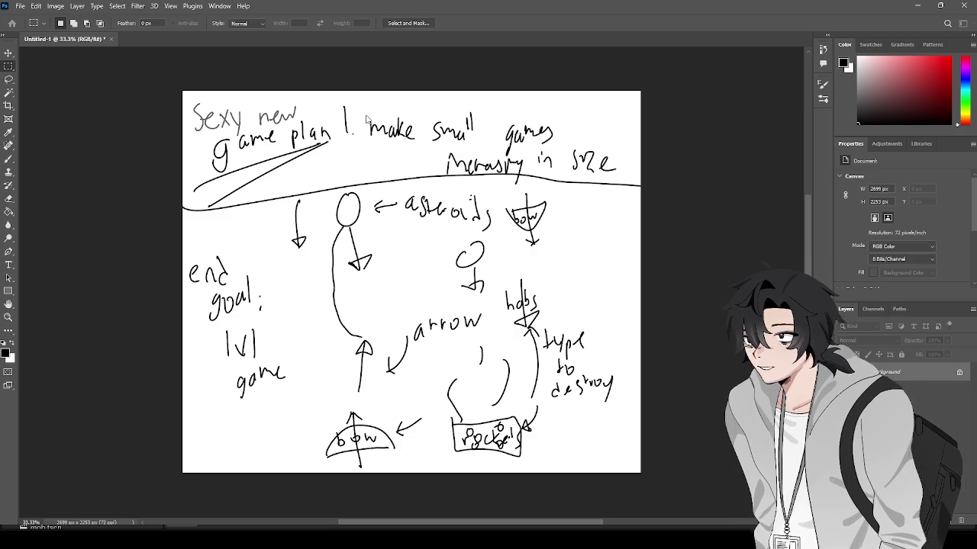
{"action": "key", "text": "ctrl+alt+n"}
{"action": "scroll", "coordinate": [503, 270], "scroll_direction": "left", "scroll_amount": 2}
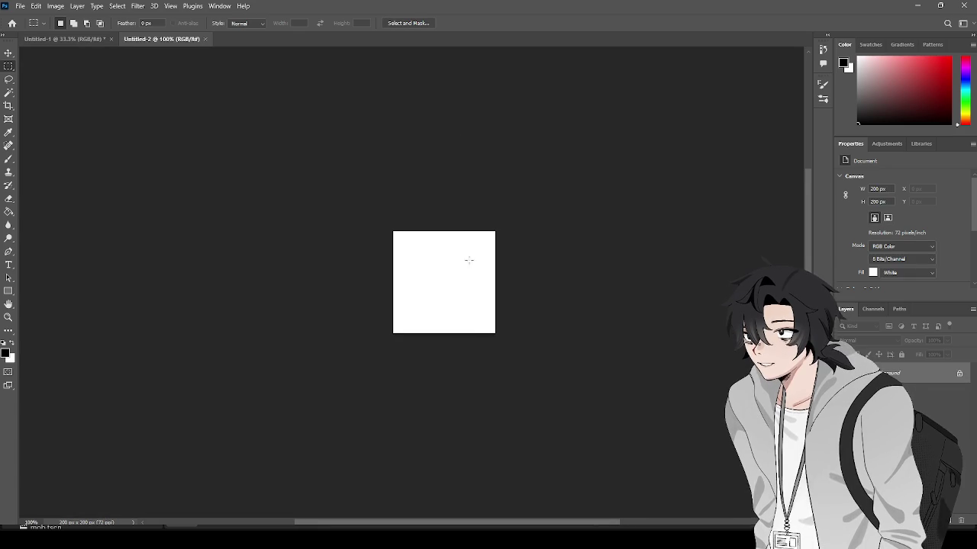
Unlock the Background, add Layer 1, and delete the white Layer 0
{"action": "scroll", "coordinate": [466, 259], "scroll_direction": "up", "scroll_amount": 3}
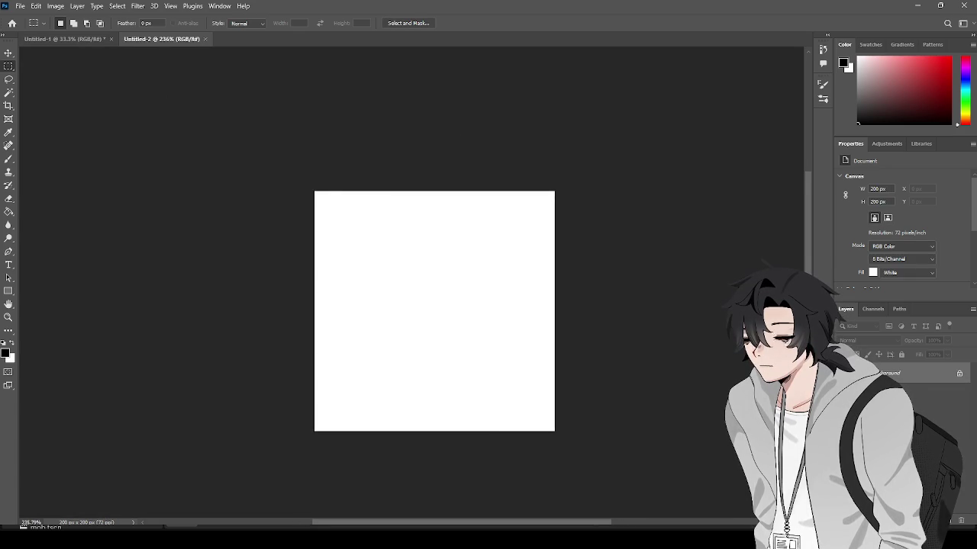
{"action": "left_click", "coordinate": [959, 373]}
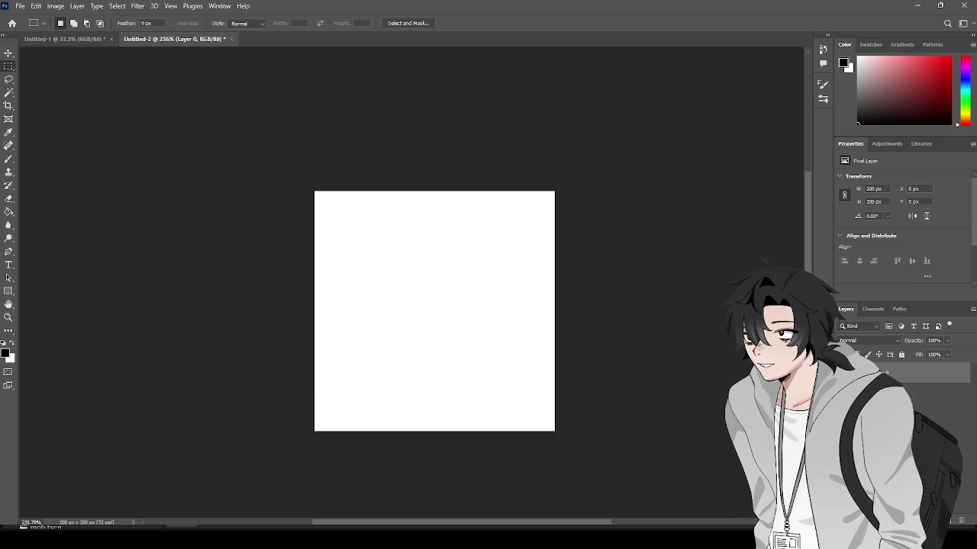
{"action": "left_click", "coordinate": [961, 520]}
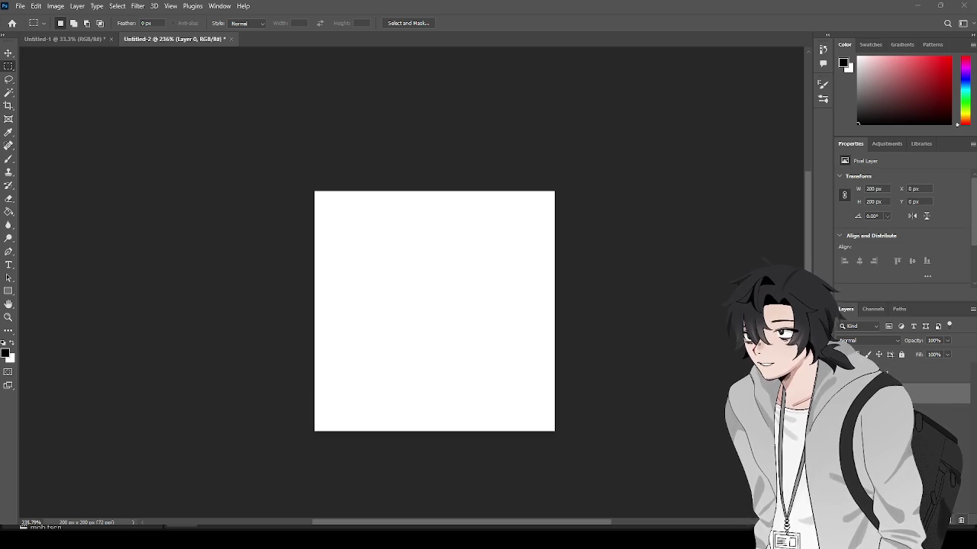
{"action": "key", "text": "Delete"}
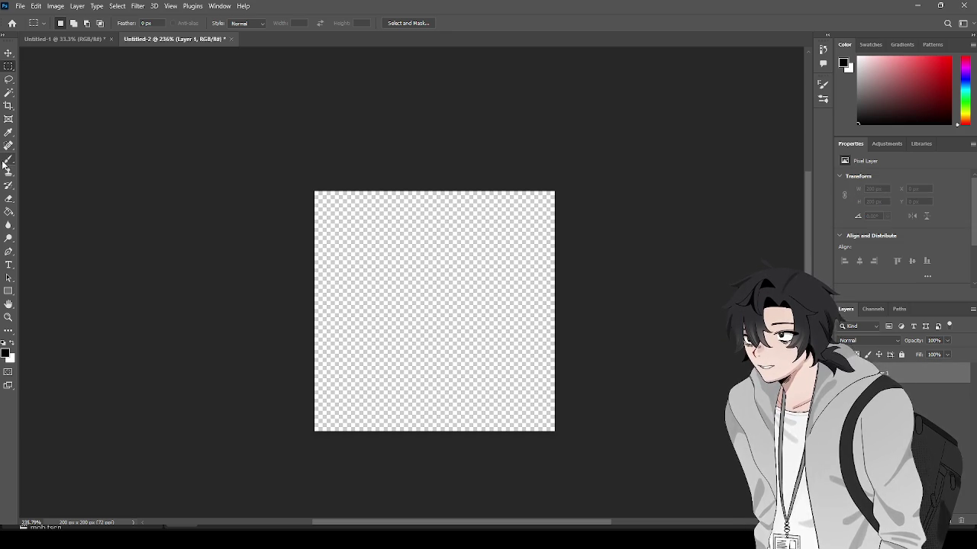
Try a black arch stroke with the Brush tool, then undo it
{"action": "left_click", "coordinate": [8, 160]}
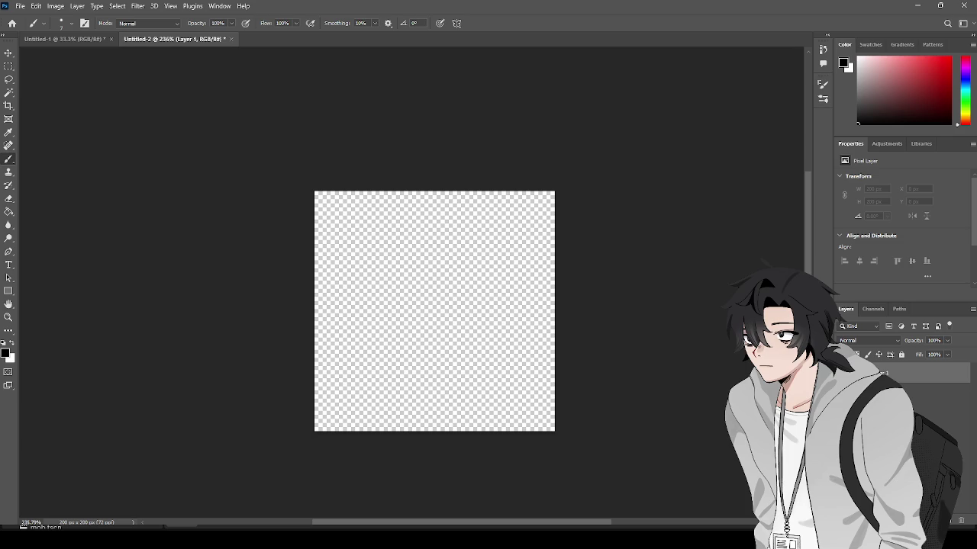
{"action": "key", "text": "Right"}
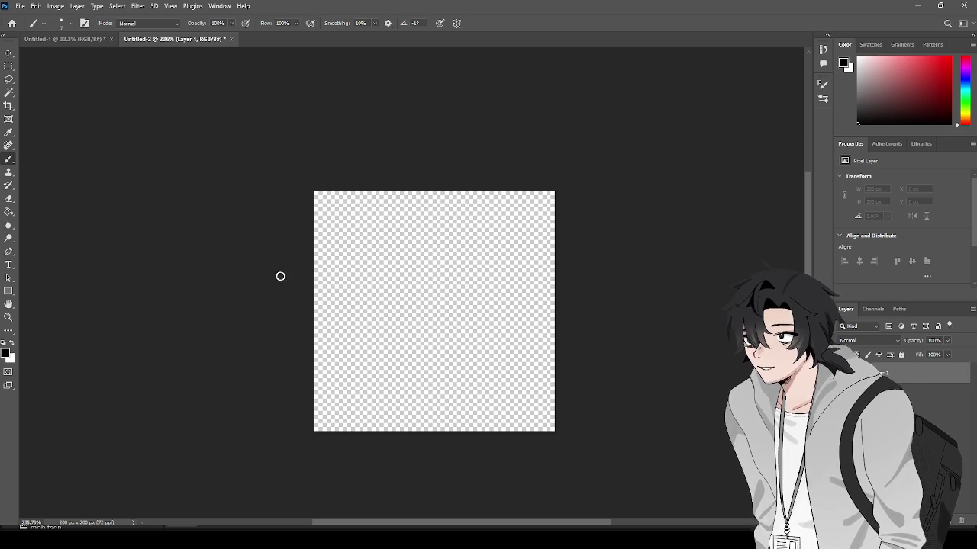
{"action": "mouse_move", "coordinate": [341, 351]}
{"action": "left_mouse_down"}
{"action": "mouse_move", "coordinate": [508, 331]}
{"action": "mouse_move", "coordinate": [511, 354]}
{"action": "left_mouse_up"}
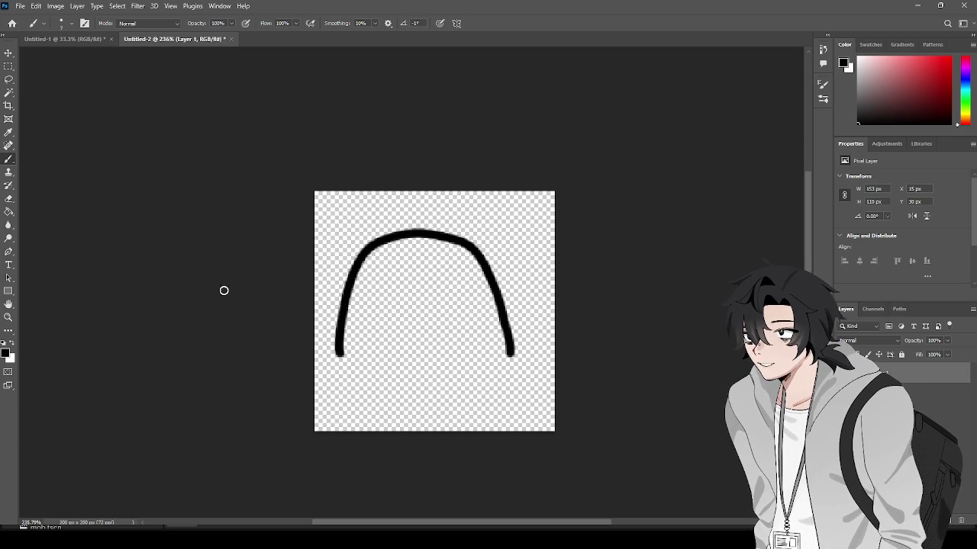
{"action": "key", "text": "ctrl+z"}
{"action": "key", "text": "i"}
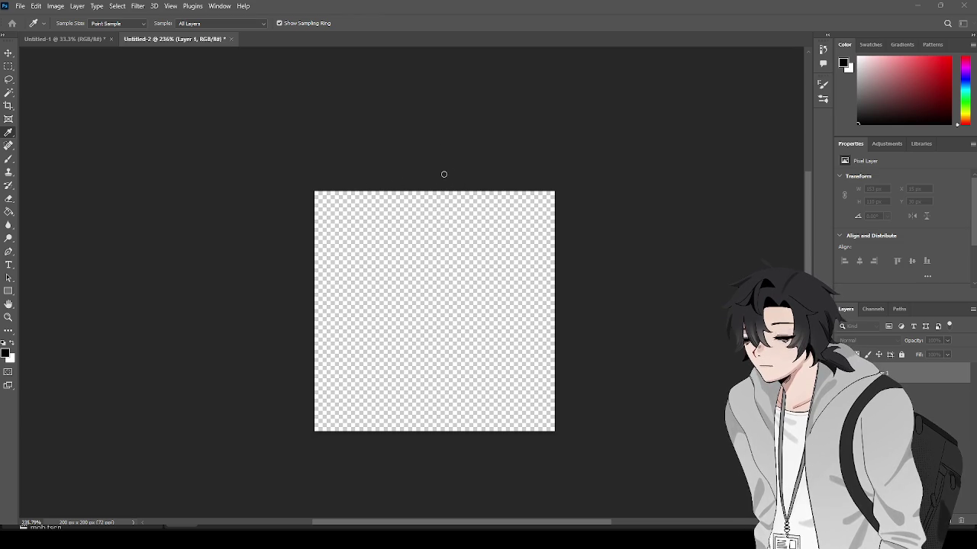
{"action": "key", "text": "b"}
{"action": "mouse_move", "coordinate": [322, 330]}
{"action": "left_mouse_down"}
{"action": "mouse_move", "coordinate": [320, 319]}
{"action": "mouse_move", "coordinate": [514, 307]}
{"action": "left_mouse_up"}
{"action": "key", "text": "ctrl+z"}
{"action": "left_click", "coordinate": [323, 348]}
{"action": "left_click_drag", "start_coordinate": [321, 347], "coordinate": [520, 353]}
{"action": "key", "text": "ctrl+z"}
{"action": "mouse_move", "coordinate": [326, 366]}
{"action": "left_mouse_down"}
{"action": "mouse_move", "coordinate": [355, 272]}
{"action": "mouse_move", "coordinate": [539, 360]}
{"action": "left_mouse_up"}
{"action": "mouse_move", "coordinate": [330, 365]}
{"action": "left_mouse_down"}
{"action": "mouse_move", "coordinate": [331, 338]}
{"action": "mouse_move", "coordinate": [339, 356]}
{"action": "mouse_move", "coordinate": [329, 323]}
{"action": "mouse_move", "coordinate": [369, 263]}
{"action": "left_mouse_up"}
{"action": "key", "text": "ctrl+z"}
{"action": "key", "text": "ctrl+z"}
{"action": "mouse_move", "coordinate": [328, 369]}
{"action": "left_mouse_down"}
{"action": "mouse_move", "coordinate": [352, 279]}
{"action": "mouse_move", "coordinate": [442, 234]}
{"action": "mouse_move", "coordinate": [523, 327]}
{"action": "mouse_move", "coordinate": [537, 365]}
{"action": "left_mouse_up"}
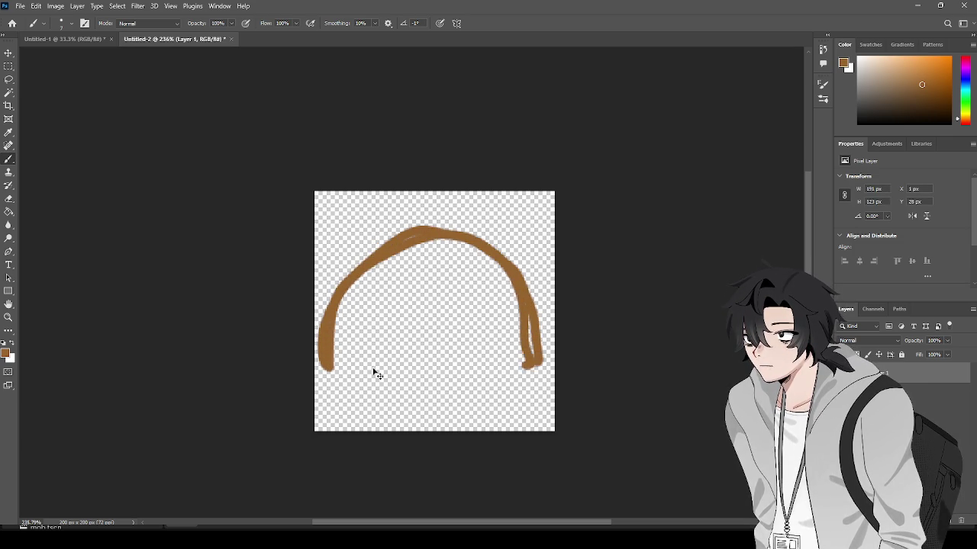
{"action": "key", "text": "ctrl+z"}
{"action": "mouse_move", "coordinate": [329, 366]}
{"action": "left_mouse_down"}
{"action": "mouse_move", "coordinate": [345, 328]}
{"action": "mouse_move", "coordinate": [448, 250]}
{"action": "mouse_move", "coordinate": [517, 353]}
{"action": "mouse_move", "coordinate": [537, 362]}
{"action": "left_mouse_up"}
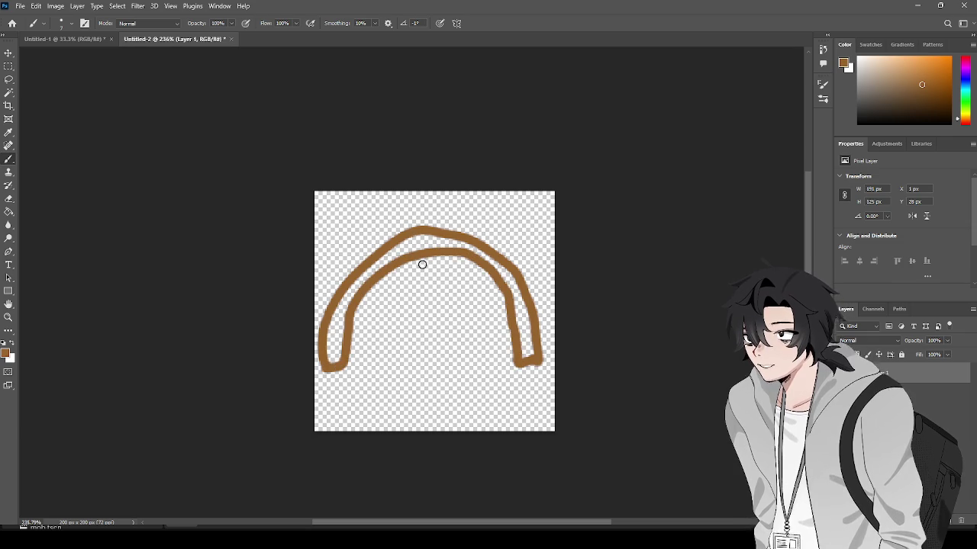
{"action": "left_click_drag", "start_coordinate": [428, 227], "coordinate": [434, 372]}
{"action": "key", "text": "ctrl+z"}
{"action": "left_click_drag", "start_coordinate": [424, 205], "coordinate": [425, 363]}
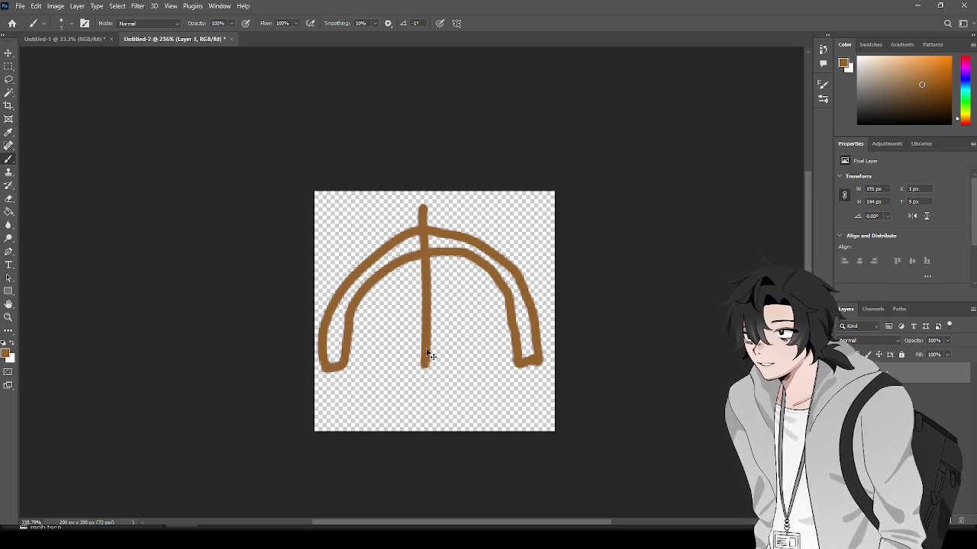
{"action": "key", "text": "ctrl+z"}
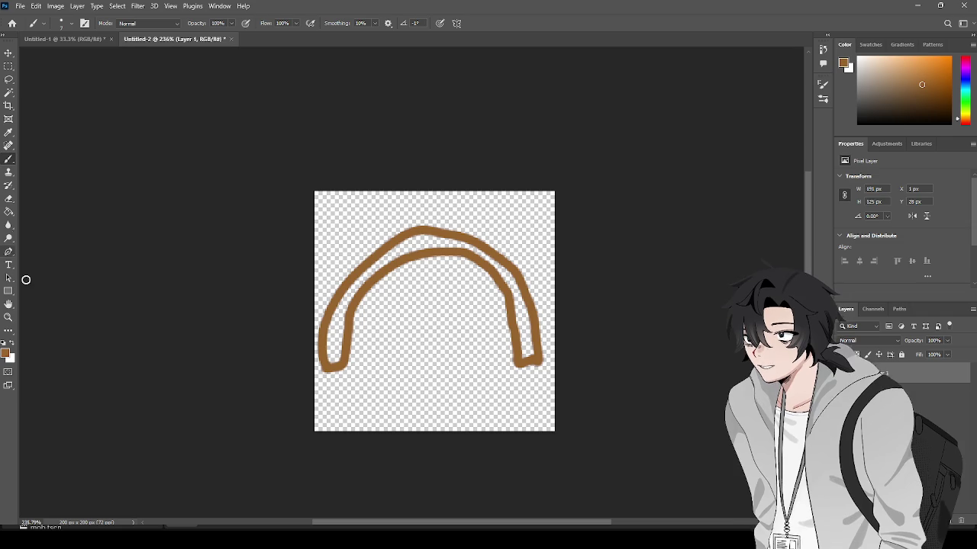
{"action": "key", "text": "i"}
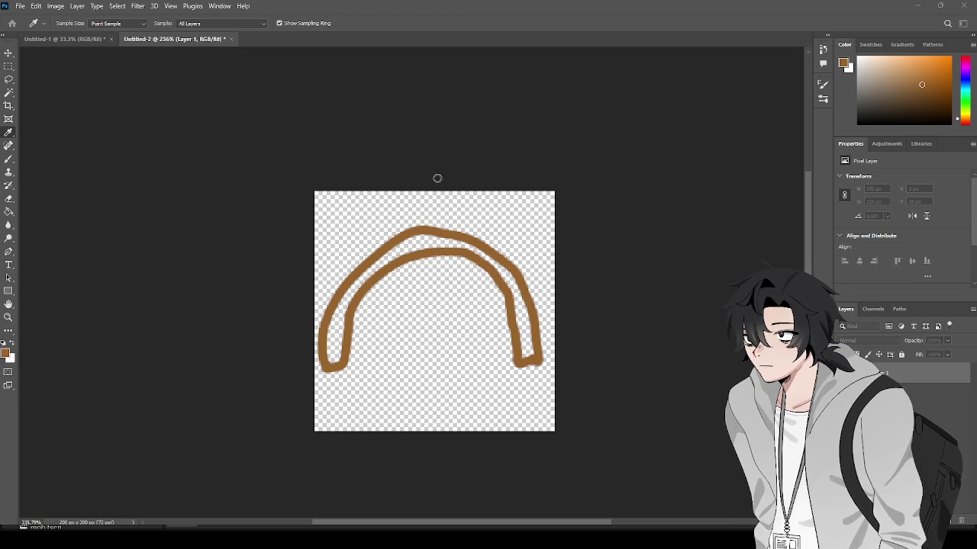
Paint a vertical brown arrow shaft down through the bow's arch
{"action": "key", "text": "b"}
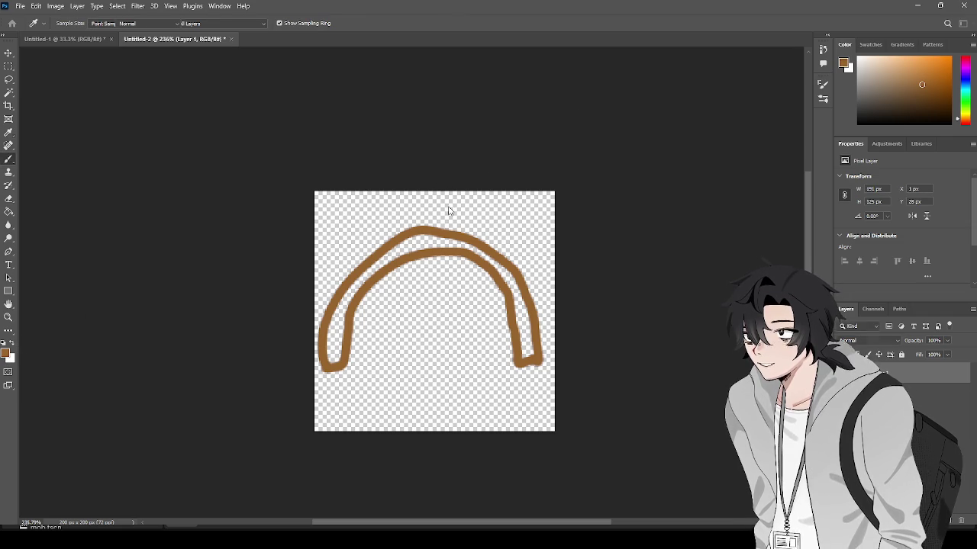
{"action": "left_click_drag", "start_coordinate": [429, 203], "coordinate": [432, 355]}
{"action": "key", "text": "ctrl+z"}
{"action": "left_click_drag", "start_coordinate": [421, 211], "coordinate": [421, 364]}
{"action": "key", "text": "ctrl+z"}
{"action": "left_click_drag", "start_coordinate": [417, 206], "coordinate": [421, 381]}
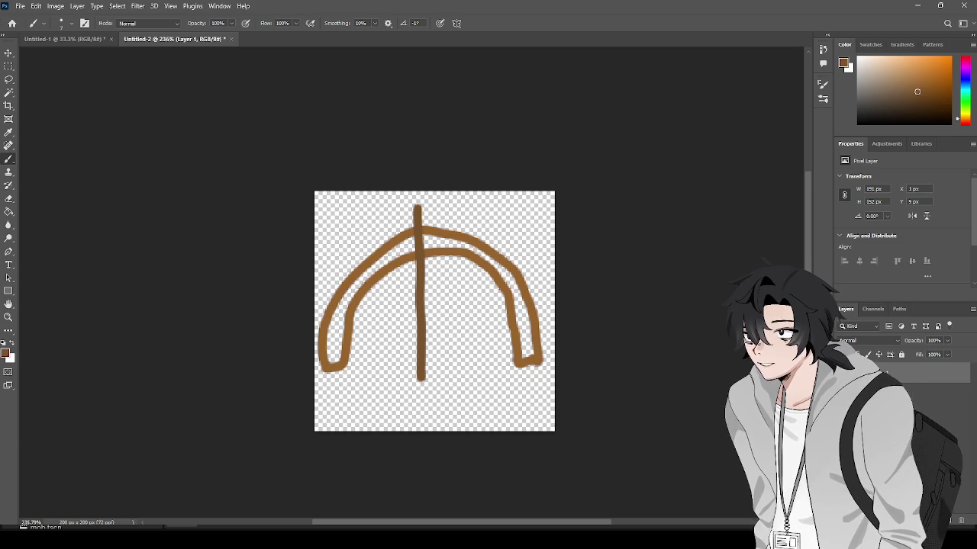
Paint a grey bowstring across the base between the bow's legs
{"action": "key", "text": "i"}
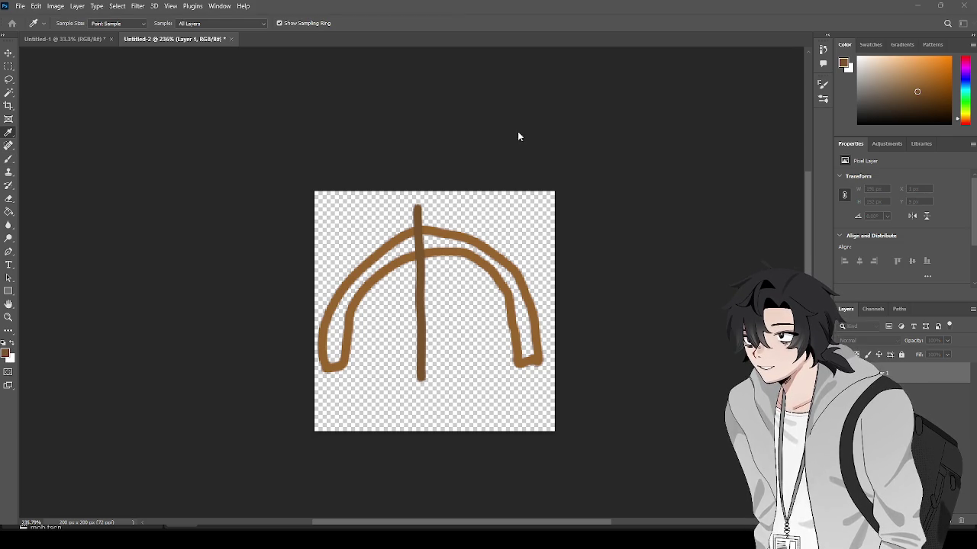
{"action": "key", "text": "b"}
{"action": "key", "text": "x"}
{"action": "left_click_drag", "start_coordinate": [340, 366], "coordinate": [477, 374]}
{"action": "key", "text": "ctrl+z"}
{"action": "mouse_move", "coordinate": [350, 365]}
{"action": "left_mouse_down"}
{"action": "mouse_move", "coordinate": [427, 384]}
{"action": "mouse_move", "coordinate": [524, 357]}
{"action": "left_mouse_up"}
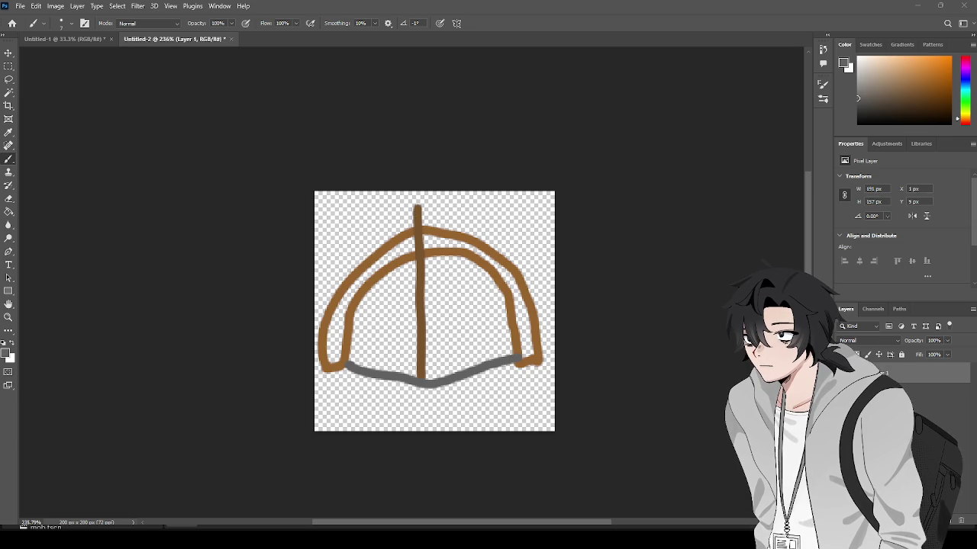
Paint a grey triangular arrowhead on top of the shaft
{"action": "key", "text": "i"}
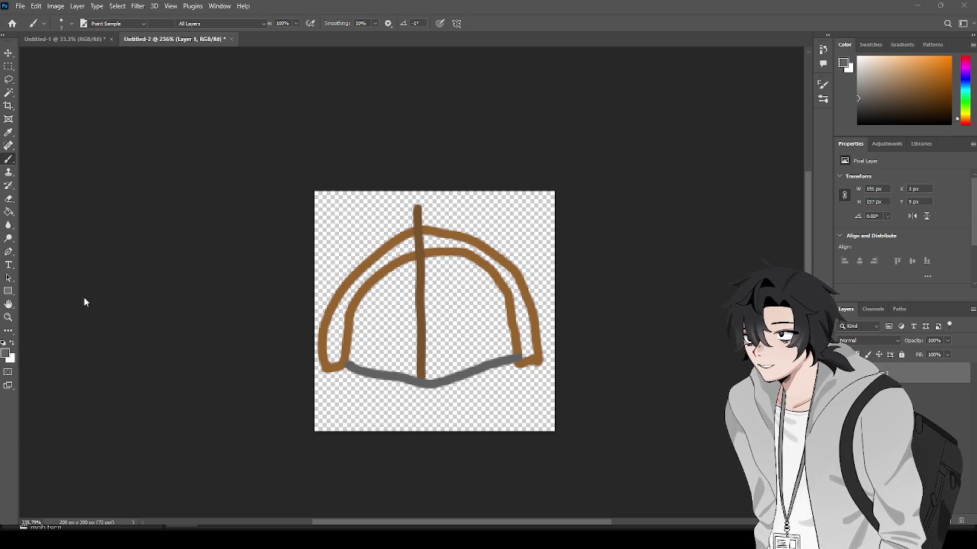
{"action": "key", "text": "b"}
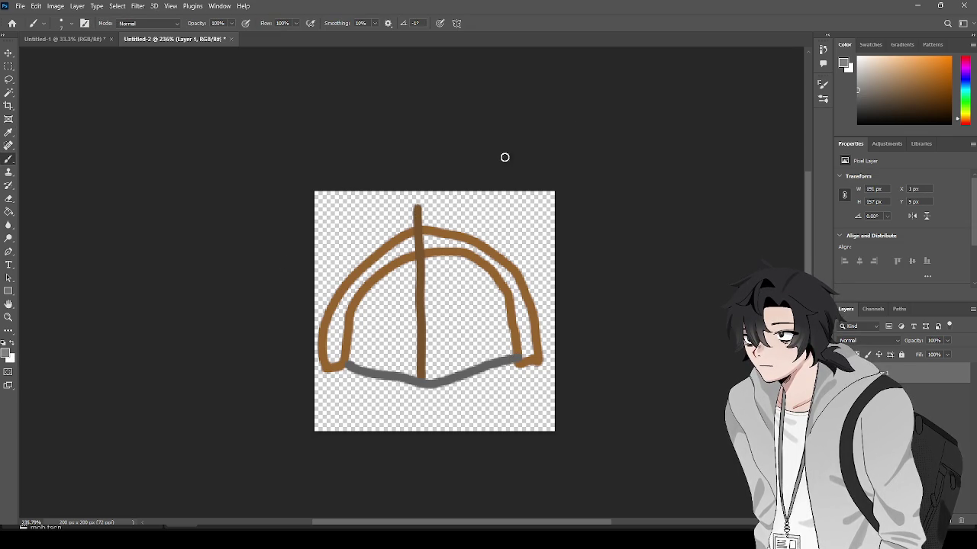
{"action": "mouse_move", "coordinate": [414, 206]}
{"action": "left_mouse_down"}
{"action": "mouse_move", "coordinate": [406, 219]}
{"action": "mouse_move", "coordinate": [416, 212]}
{"action": "mouse_move", "coordinate": [419, 221]}
{"action": "left_mouse_up"}
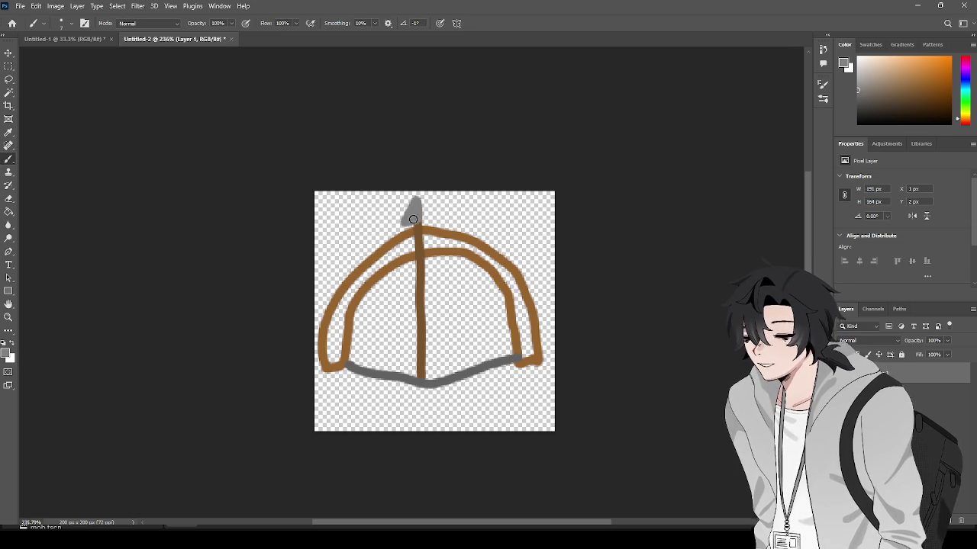
{"action": "key", "text": "ctrl+z"}
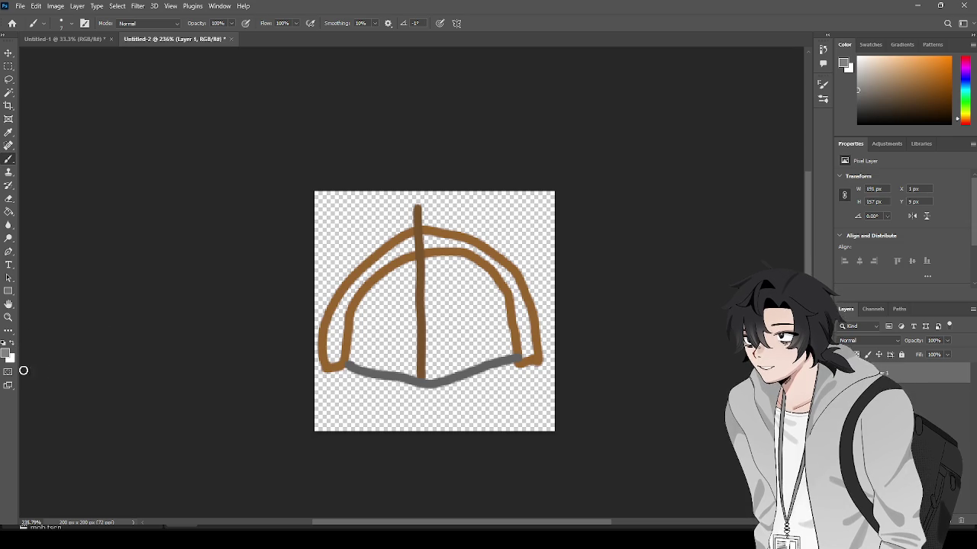
{"action": "left_click_drag", "start_coordinate": [415, 200], "coordinate": [413, 206]}
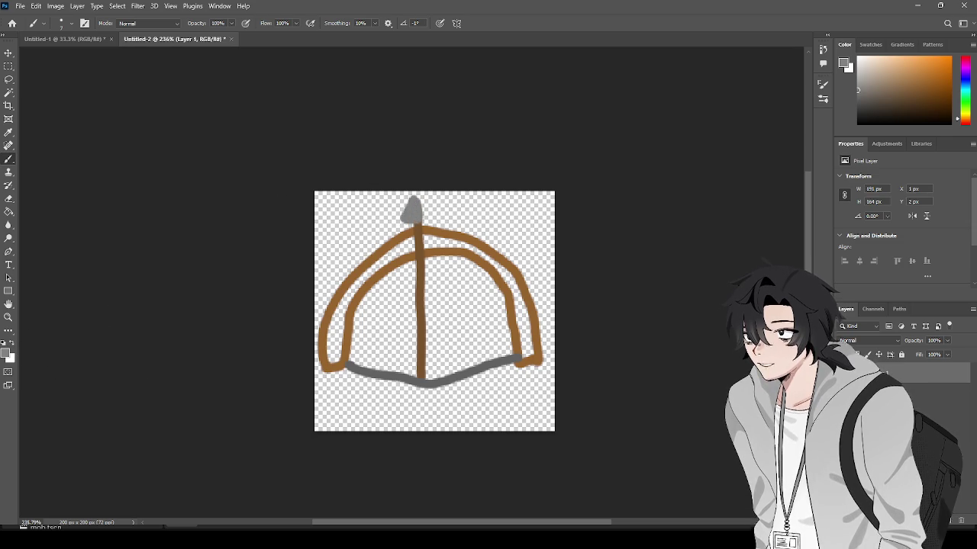
{"action": "key", "text": "i"}
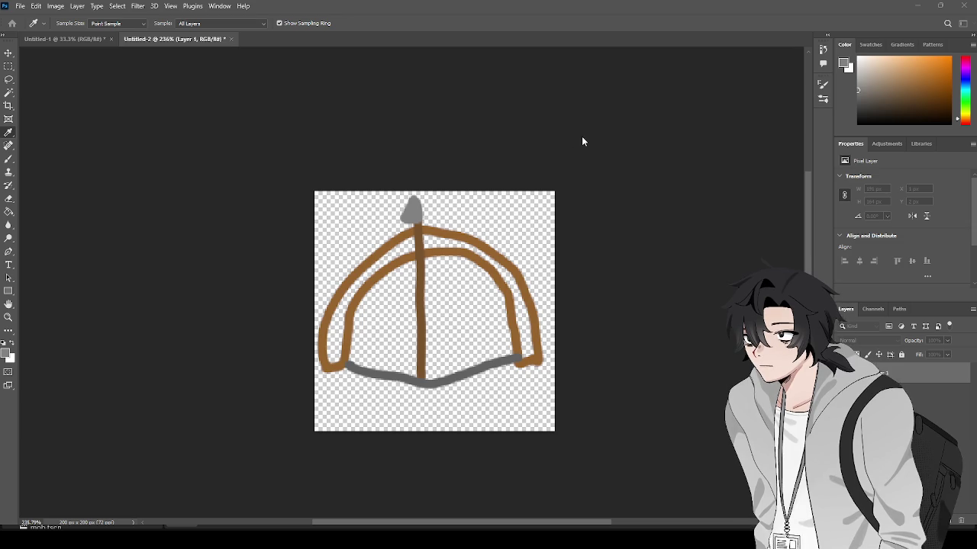
{"action": "key", "text": "b"}
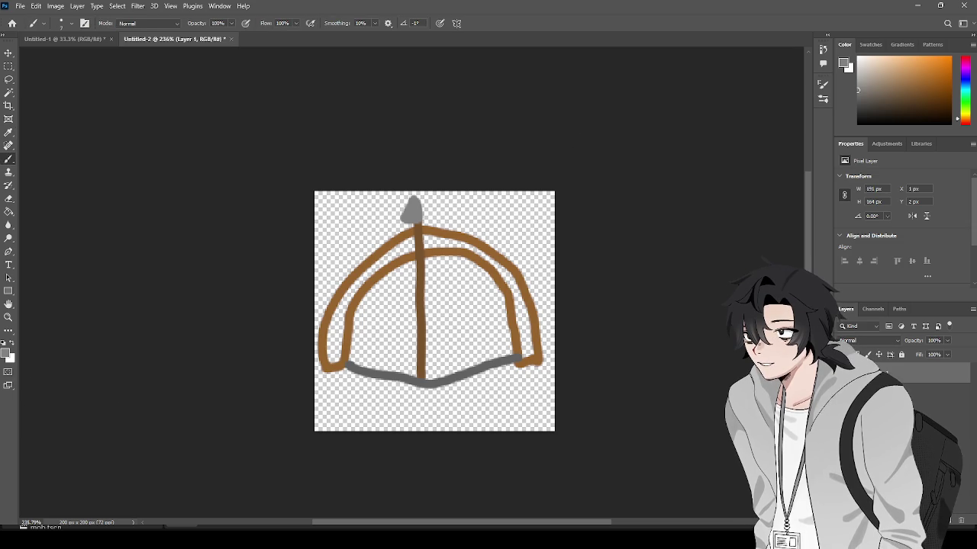
{"action": "key", "text": "i"}
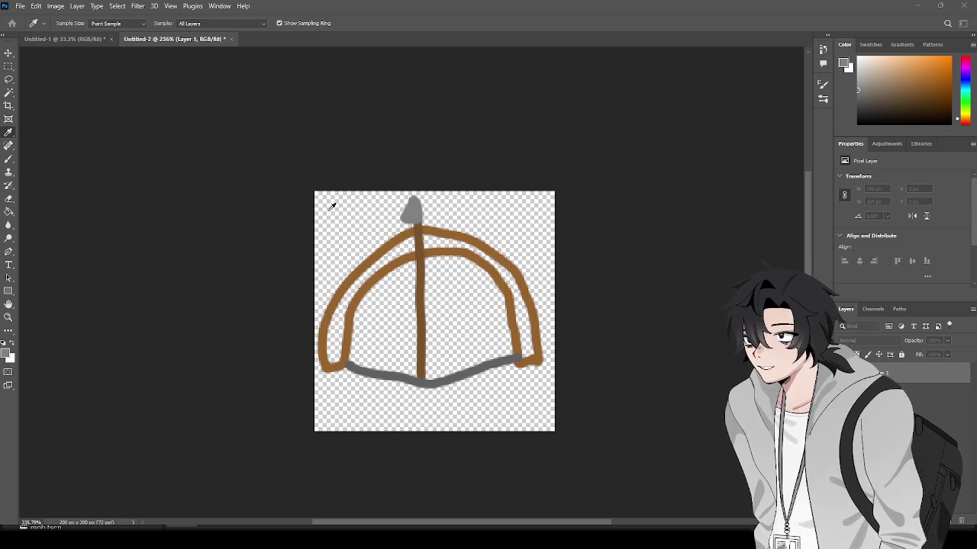
{"action": "key", "text": "b"}
{"action": "mouse_move", "coordinate": [422, 200]}
{"action": "left_mouse_down"}
{"action": "mouse_move", "coordinate": [425, 218]}
{"action": "mouse_move", "coordinate": [417, 219]}
{"action": "left_mouse_up"}
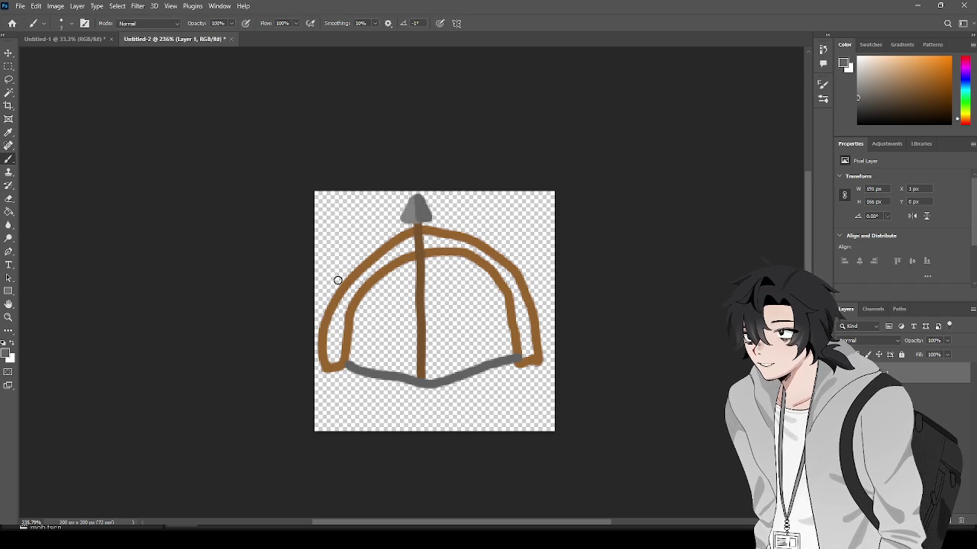
Try a white highlight on the arrowhead with a size 4 brush
{"action": "key", "text": "i"}
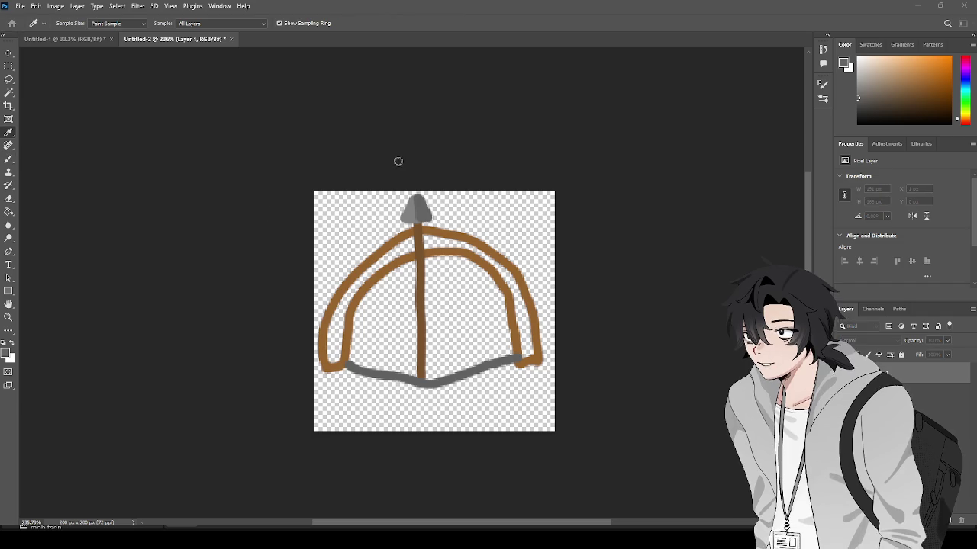
{"action": "key", "text": "b"}
{"action": "key", "text": "x"}
{"action": "left_click_drag", "start_coordinate": [412, 206], "coordinate": [412, 215]}
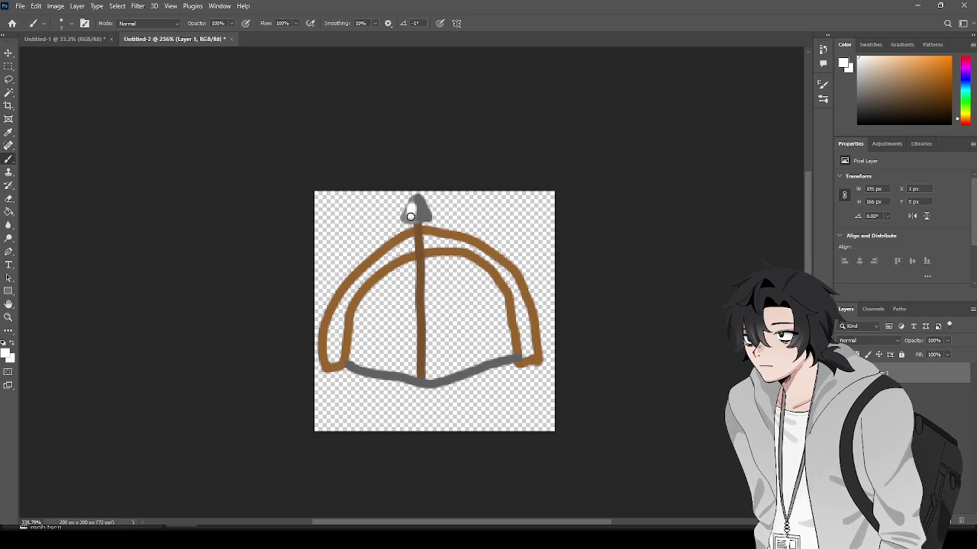
{"action": "key", "text": "ctrl+z"}
{"action": "key", "text": "bracketleft"}
{"action": "key", "text": "bracketleft"}
{"action": "key", "text": "bracketleft"}
{"action": "mouse_move", "coordinate": [413, 201]}
{"action": "left_mouse_down"}
{"action": "mouse_move", "coordinate": [410, 219]}
{"action": "mouse_move", "coordinate": [410, 206]}
{"action": "left_mouse_up"}
{"action": "key", "text": "ctrl+z"}
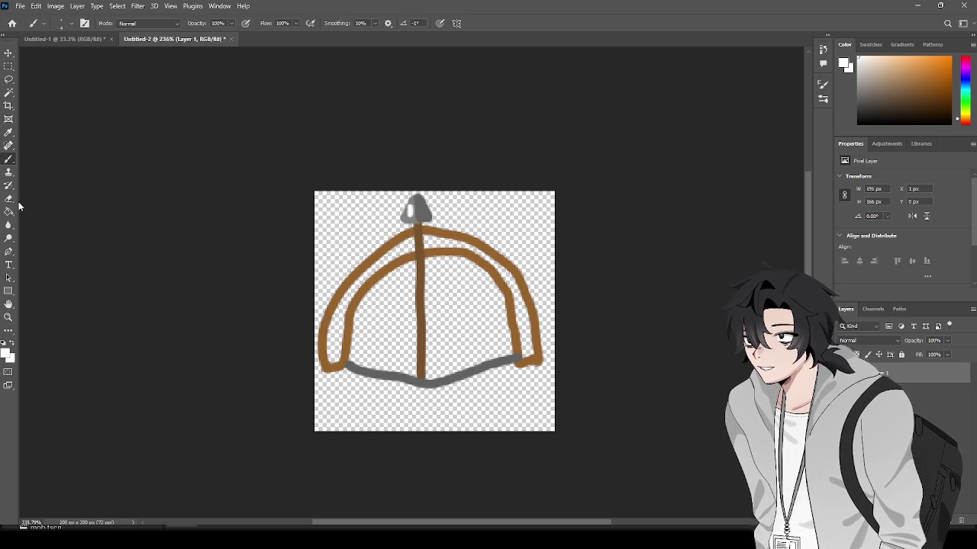
Sample the bow's brown back into the brush colour
{"action": "left_click", "coordinate": [8, 132]}
{"action": "left_click", "coordinate": [371, 261]}
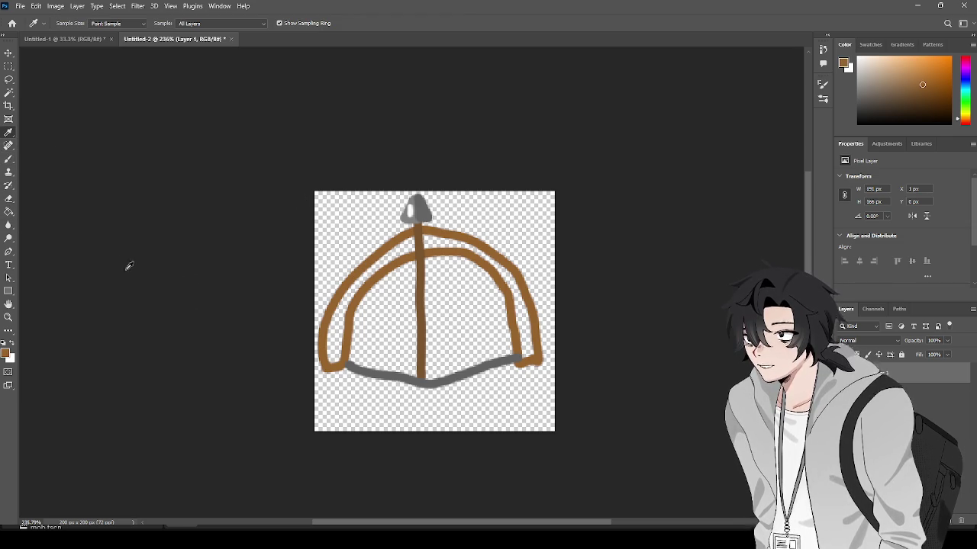
{"action": "left_click", "coordinate": [8, 164]}
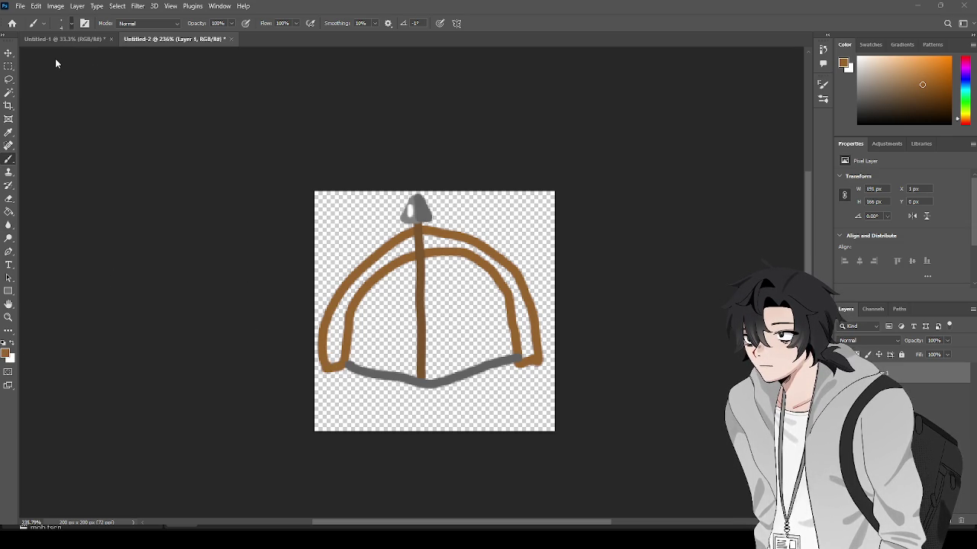
With a size 6 brush, fill the left limb and the top and right of the arch solid brown
{"action": "key", "text": "bracketleft"}
{"action": "mouse_move", "coordinate": [329, 354]}
{"action": "left_mouse_down"}
{"action": "mouse_move", "coordinate": [338, 356]}
{"action": "mouse_move", "coordinate": [329, 329]}
{"action": "mouse_move", "coordinate": [341, 309]}
{"action": "mouse_move", "coordinate": [330, 323]}
{"action": "mouse_move", "coordinate": [368, 273]}
{"action": "mouse_move", "coordinate": [360, 278]}
{"action": "mouse_move", "coordinate": [411, 241]}
{"action": "left_mouse_up"}
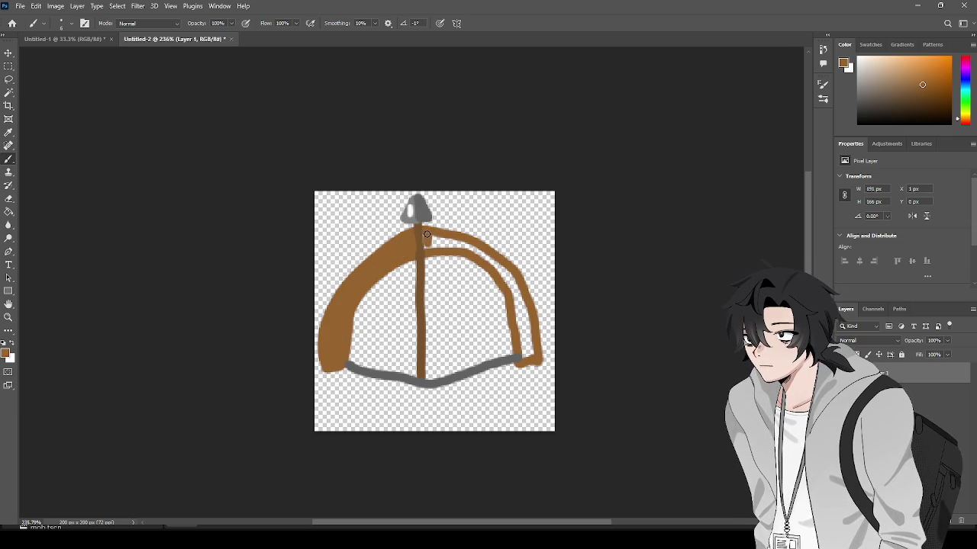
{"action": "mouse_move", "coordinate": [427, 246]}
{"action": "left_mouse_down"}
{"action": "mouse_move", "coordinate": [471, 246]}
{"action": "mouse_move", "coordinate": [505, 276]}
{"action": "mouse_move", "coordinate": [511, 302]}
{"action": "mouse_move", "coordinate": [488, 258]}
{"action": "mouse_move", "coordinate": [509, 286]}
{"action": "mouse_move", "coordinate": [524, 342]}
{"action": "mouse_move", "coordinate": [517, 291]}
{"action": "mouse_move", "coordinate": [524, 351]}
{"action": "mouse_move", "coordinate": [532, 351]}
{"action": "left_mouse_up"}
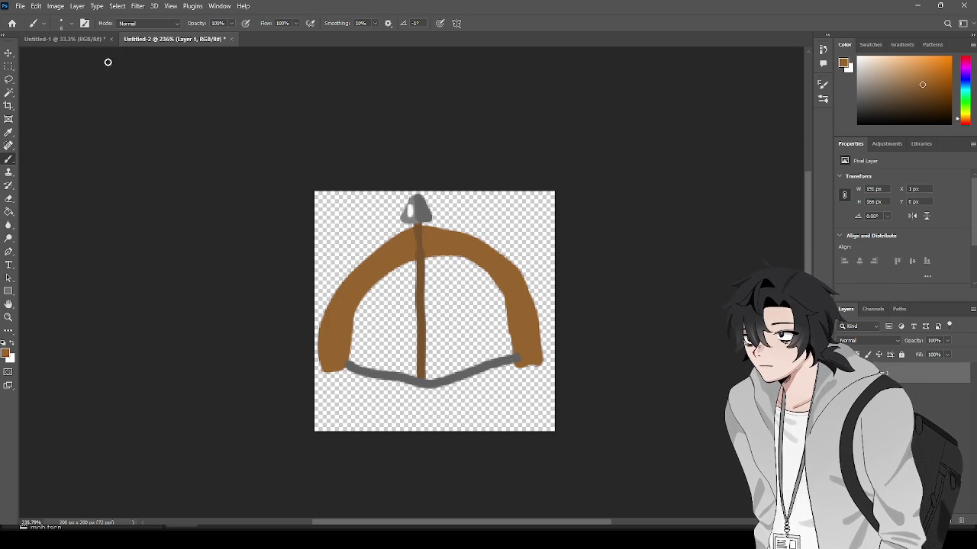
Glance at the game-plan sketch, create a new 200×200 document, and return to the bow drawing
{"action": "left_click", "coordinate": [72, 43]}
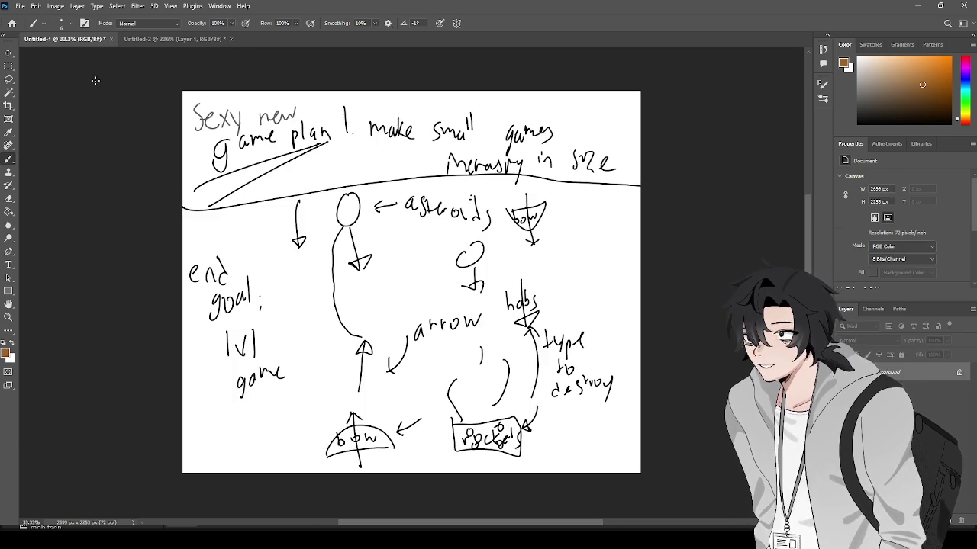
{"action": "left_click", "coordinate": [164, 39]}
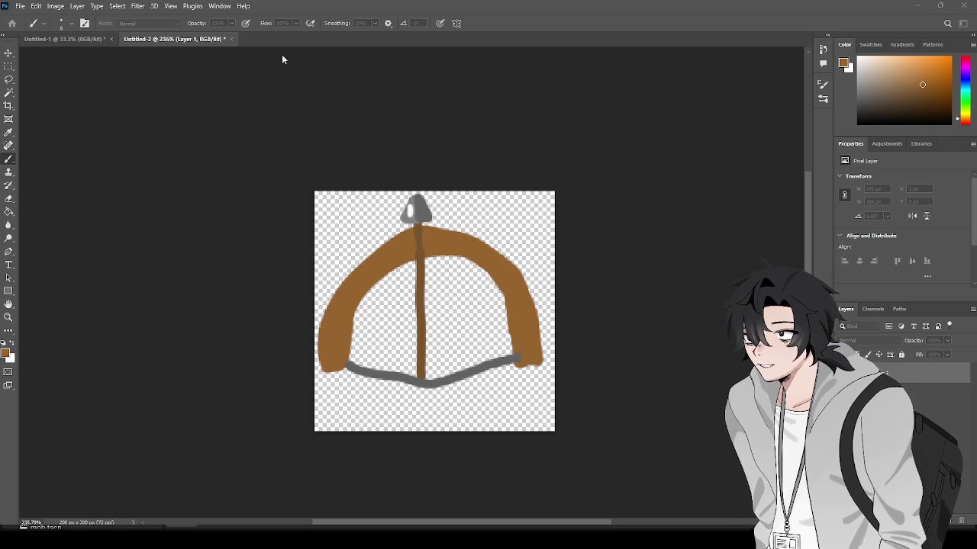
{"action": "key", "text": "Return"}
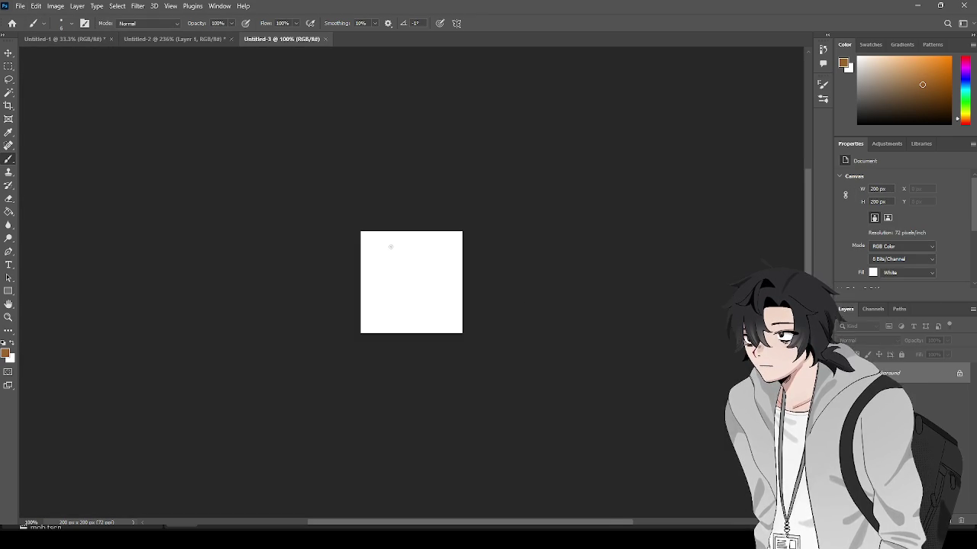
{"action": "scroll", "coordinate": [421, 298], "scroll_direction": "up", "scroll_amount": 3}
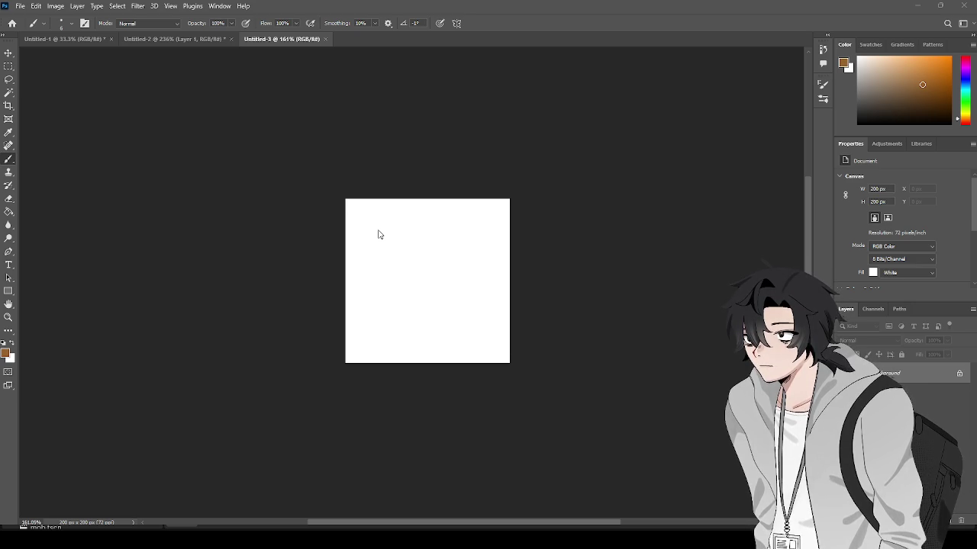
{"action": "left_click", "coordinate": [190, 39]}
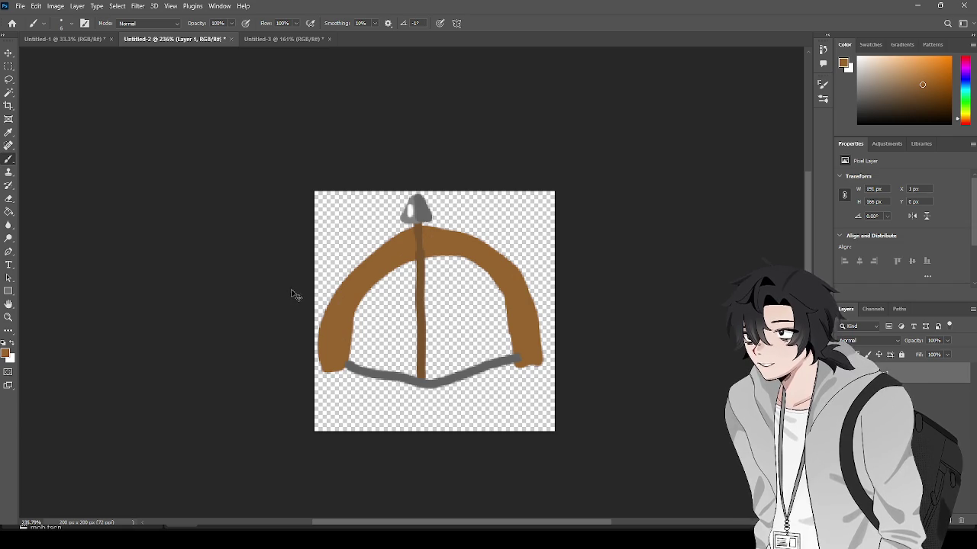
Crop the bow canvas to 196 x 170 px, trimming the bottom strip and a sliver on the right
{"action": "key", "text": "c"}
{"action": "left_click_drag", "start_coordinate": [428, 431], "coordinate": [454, 413]}
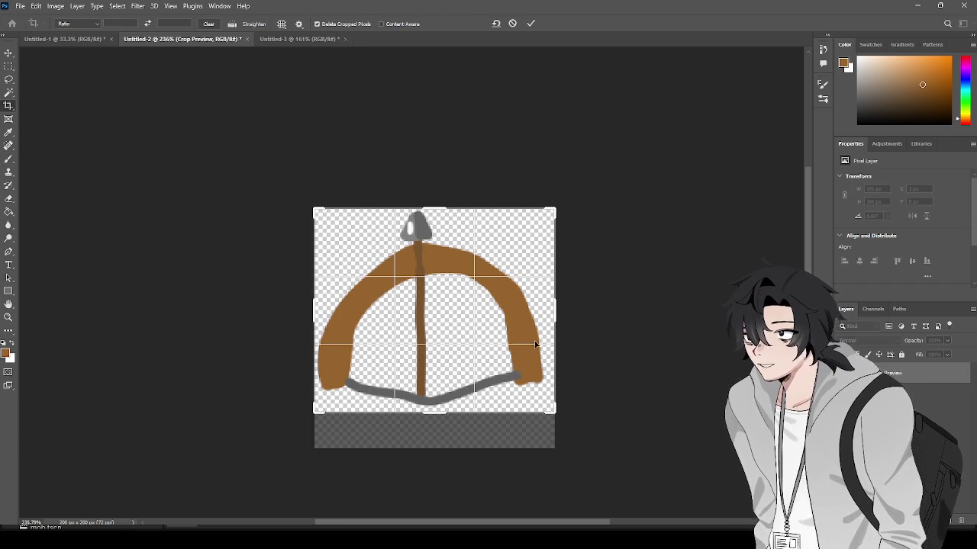
{"action": "left_click_drag", "start_coordinate": [553, 311], "coordinate": [551, 311]}
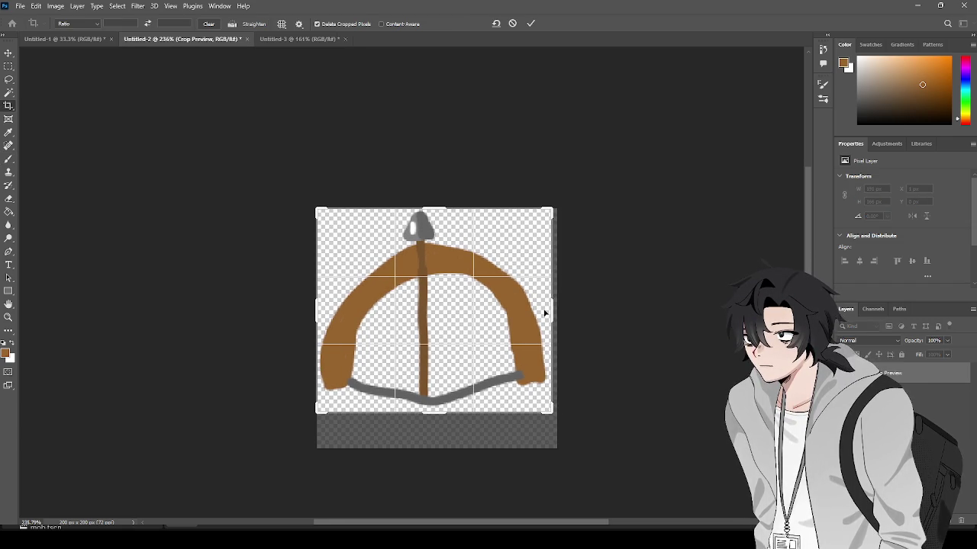
{"action": "key", "text": "Return"}
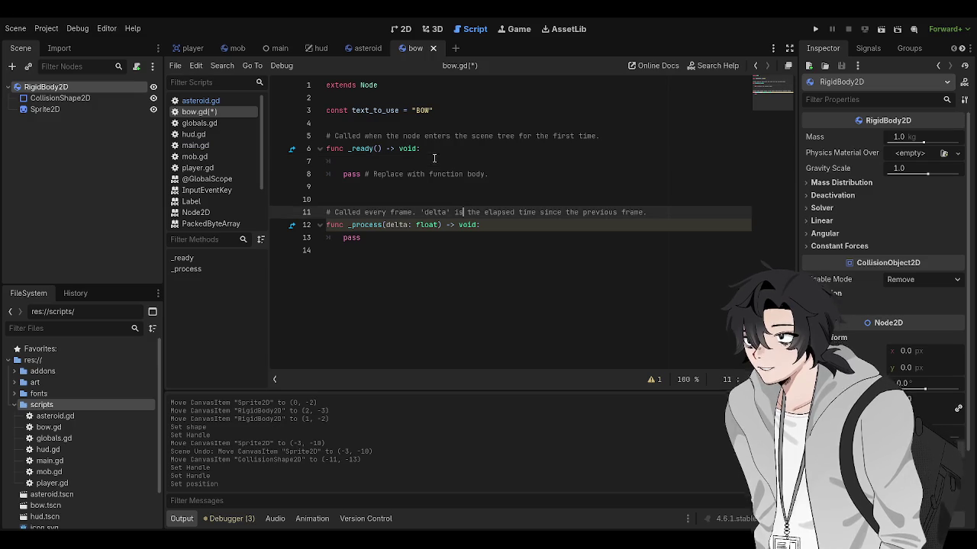
Put the cursor on the empty first line of bow.gd's _ready, then switch to main.gd
{"action": "left_click", "coordinate": [429, 150]}
{"action": "left_click", "coordinate": [429, 162]}
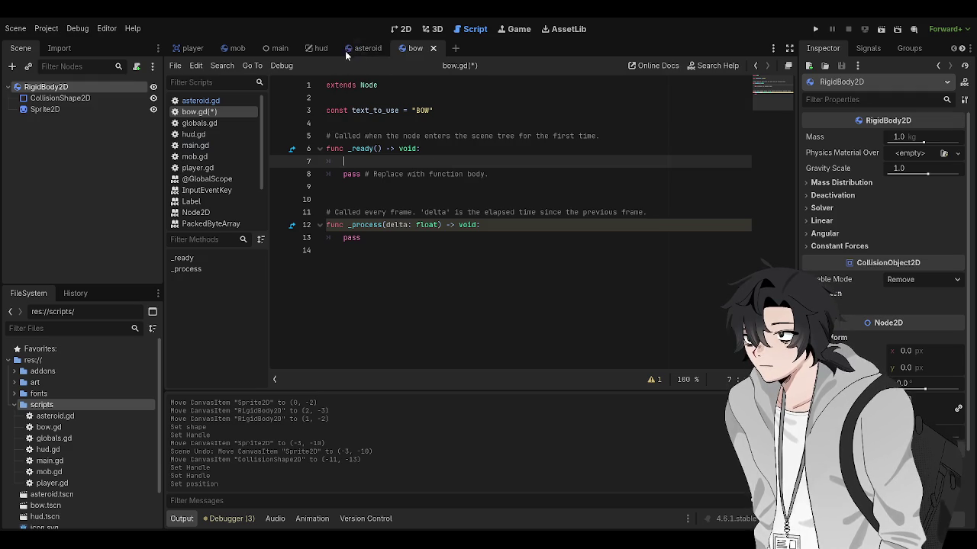
{"action": "left_click", "coordinate": [195, 145]}
In main.gd's _unhandled_input, add an indented blank line after the get_tree().call_group reset call
{"action": "scroll", "coordinate": [481, 252], "scroll_direction": "down", "scroll_amount": 5}
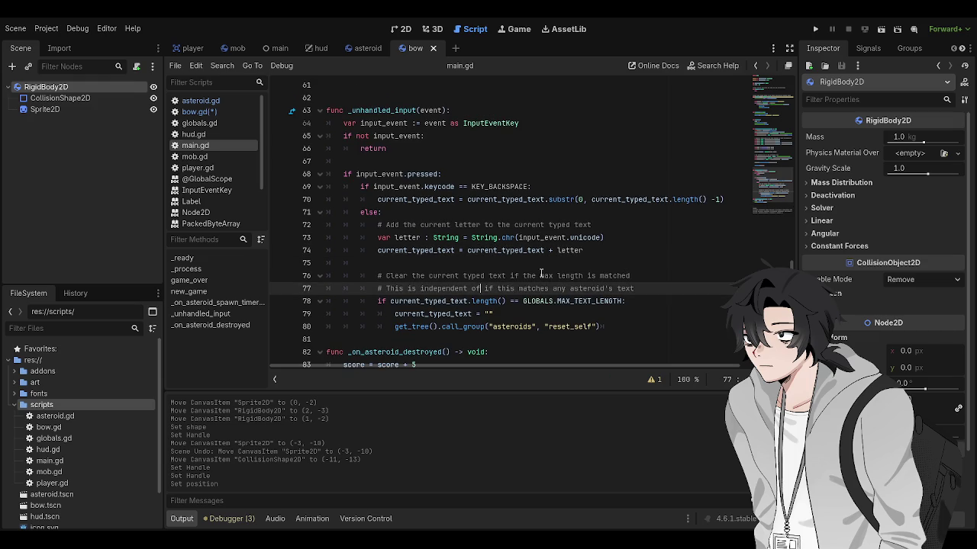
{"action": "left_click", "coordinate": [629, 290]}
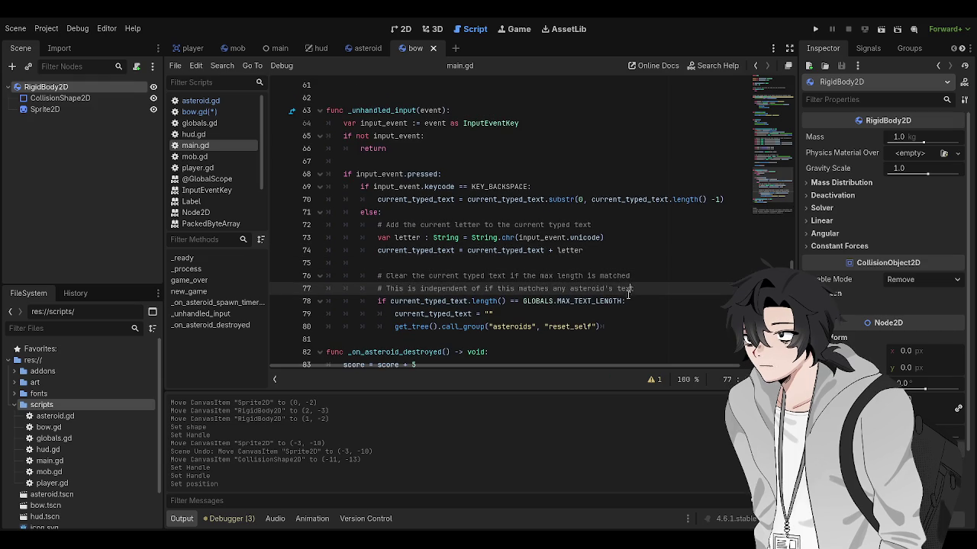
{"action": "left_click", "coordinate": [618, 326]}
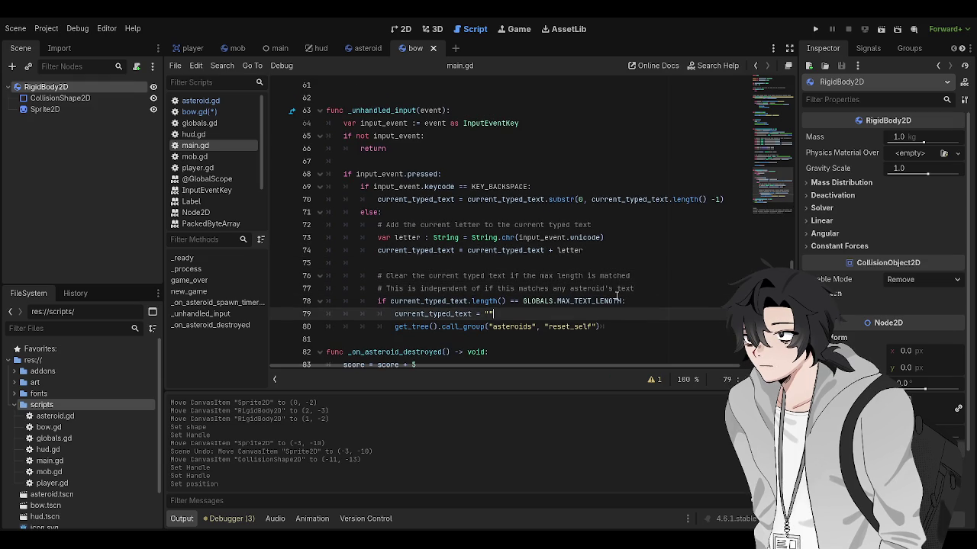
{"action": "left_click", "coordinate": [619, 314]}
{"action": "key", "text": "Return"}
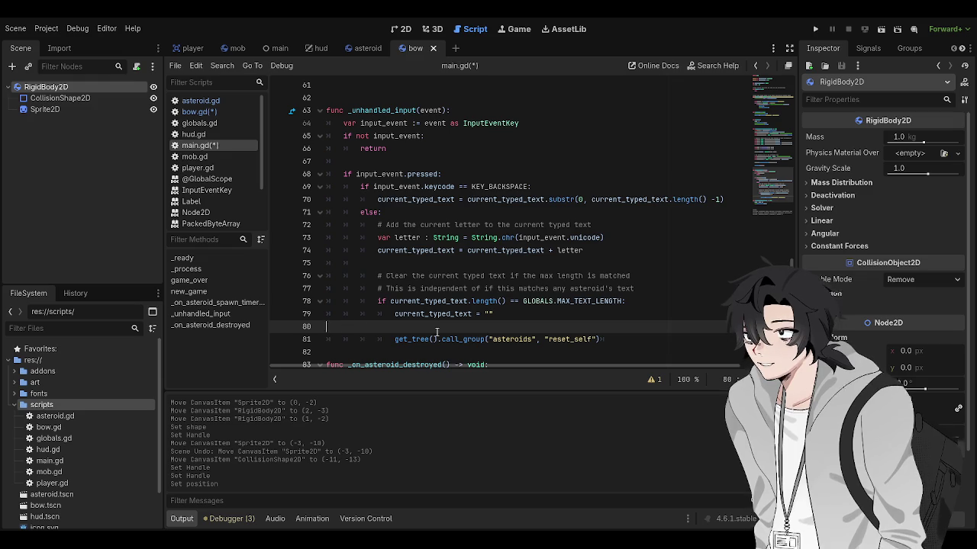
{"action": "key", "text": "BackSpace"}
{"action": "key", "text": "BackSpace"}
{"action": "key", "text": "BackSpace"}
{"action": "key", "text": "Up"}
{"action": "key", "text": "Up"}
{"action": "key", "text": "Up"}
{"action": "left_click", "coordinate": [641, 326]}
{"action": "key", "text": "Return"}
{"action": "key", "text": "BackSpace"}
{"action": "key", "text": "BackSpace"}
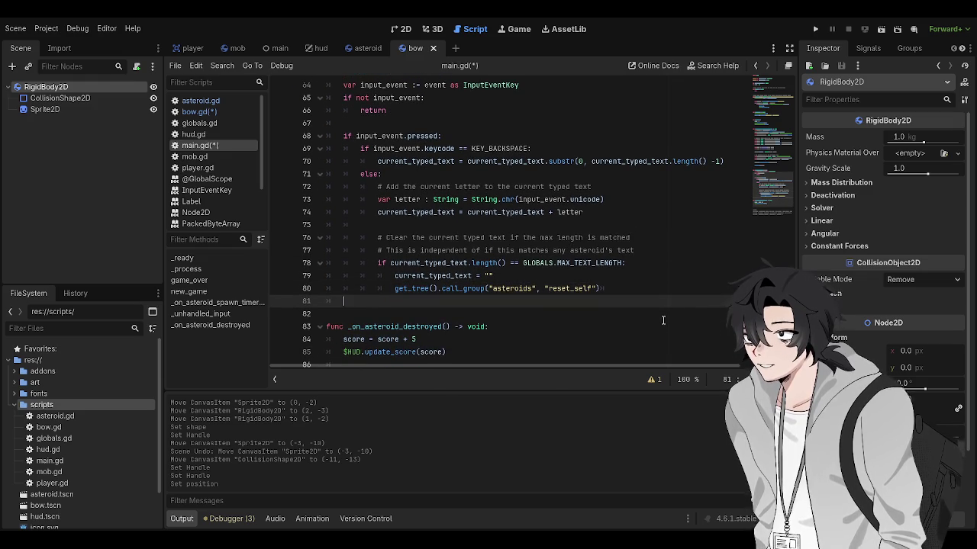
{"action": "key", "text": "Tab"}
{"action": "left_click_drag", "start_coordinate": [633, 290], "coordinate": [315, 287]}
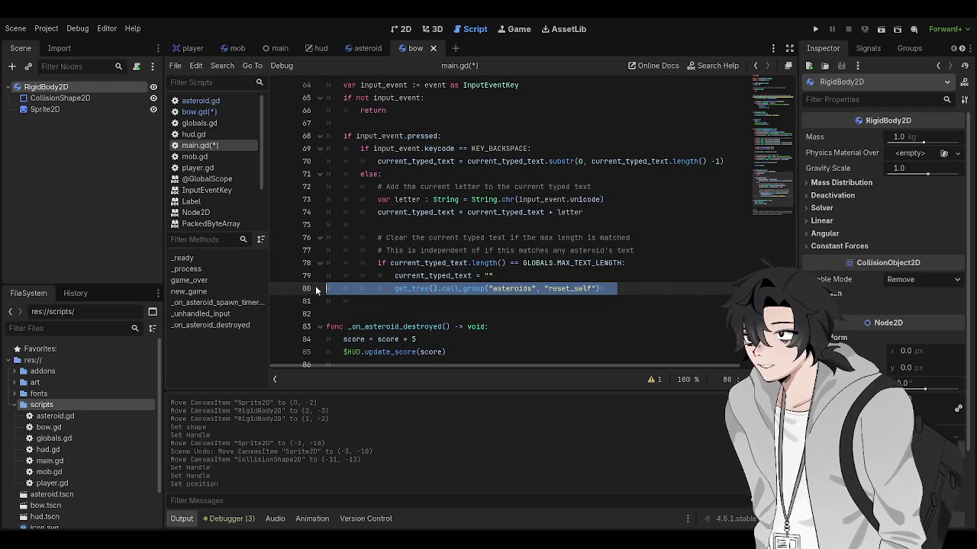
{"action": "left_click", "coordinate": [200, 100]}
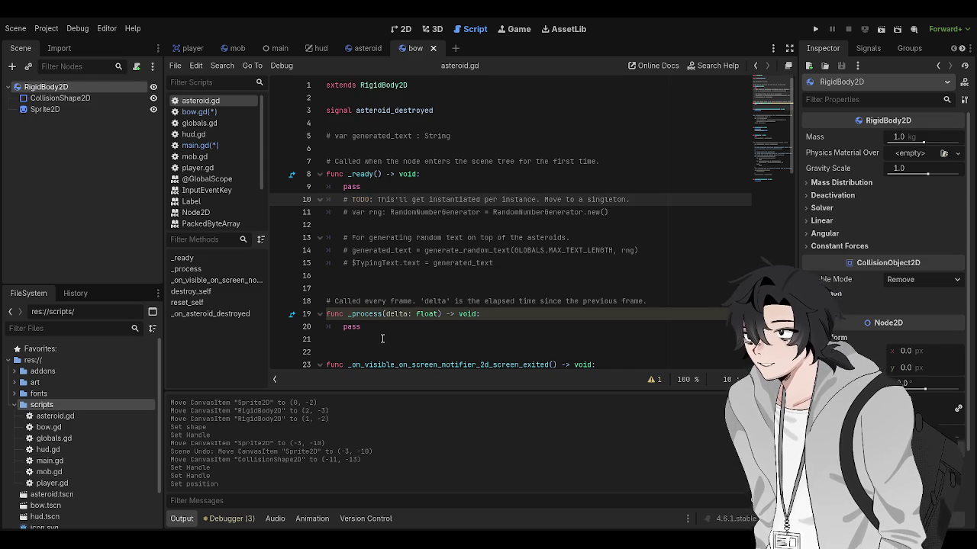
Scroll asteroid.gd to the commented handle_current_typed_text function and copy lines 45–66
{"action": "scroll", "coordinate": [382, 338], "scroll_direction": "down", "scroll_amount": 15}
{"action": "scroll", "coordinate": [518, 300], "scroll_direction": "down", "scroll_amount": 1}
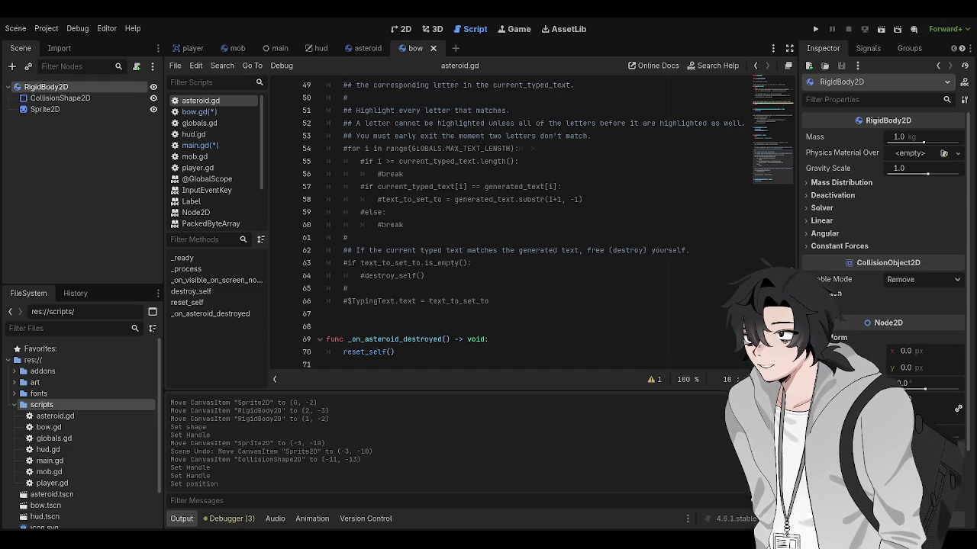
{"action": "scroll", "coordinate": [387, 293], "scroll_direction": "up", "scroll_amount": 5}
{"action": "scroll", "coordinate": [514, 289], "scroll_direction": "down", "scroll_amount": 3}
{"action": "left_click_drag", "start_coordinate": [492, 327], "coordinate": [326, 185]}
{"action": "left_click", "coordinate": [406, 146]}
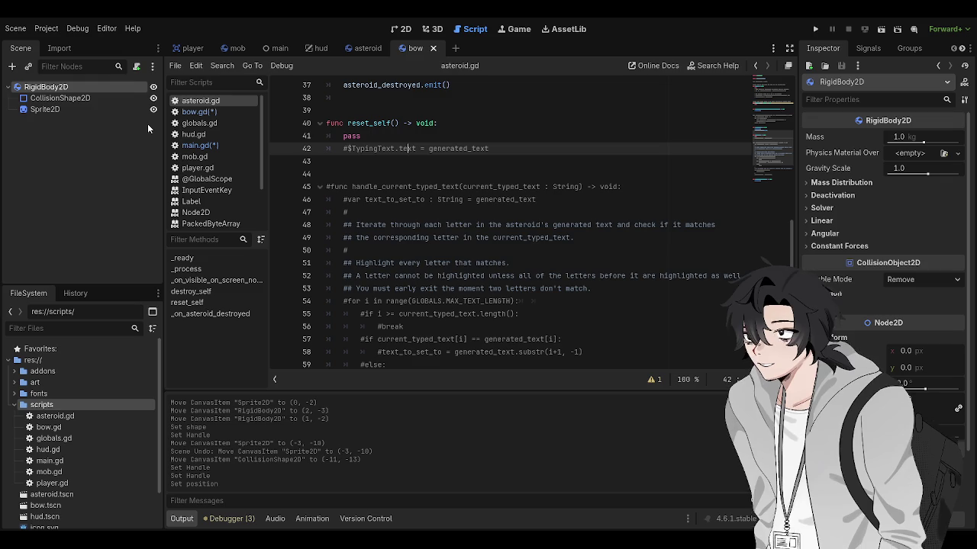
Paste handle_current_typed_text at the end of bow.gd and uncomment it with Ctrl+K
{"action": "left_click", "coordinate": [200, 112]}
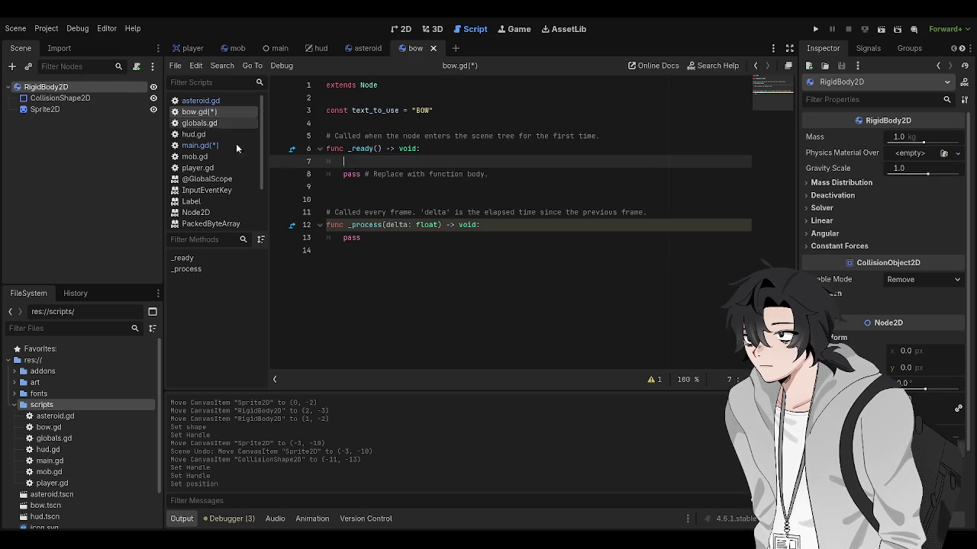
{"action": "left_click", "coordinate": [624, 278]}
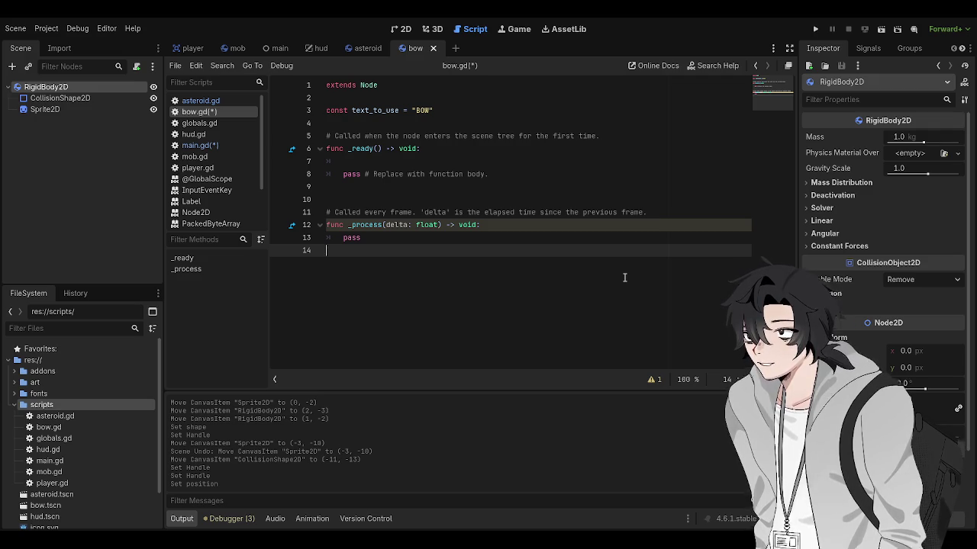
{"action": "key", "text": "Return"}
{"action": "key", "text": "Return"}
{"action": "type", "text": "#func handle_current_typed_text(current_typed_text : String) -> void: \t#var text_to_set_to : String = generated_text \t# \t## Iterate through each letter in the asteroid's generated text and check if it matches \t## the corresponding letter in the current_typed_text. \t# \t## Highlight every letter that matches. \t## A letter cannot be highlighted unless all of the letters before it are highlighted as well. \t## You must early exit the moment two letters don't match. \t#for i in range(GLOBALS.MAX_TEXT_LENGTH): \t\t#if i >= current_typed_text.length(): \t\t\t#break \t\t#if current_typed_text[i] == generated_text[i]: \t\t\t#text_to_set_to = generated_text.substr(i+1, -1) \t\t#else: \t\t\t#break \t# \t## If the current typed text matches the generated text, free (destroy) yourself. \t#if text_to_set_to.is_empty(): \t\t#destroy_self() \t# \t#$TypingText.text = text_to_set_to"}
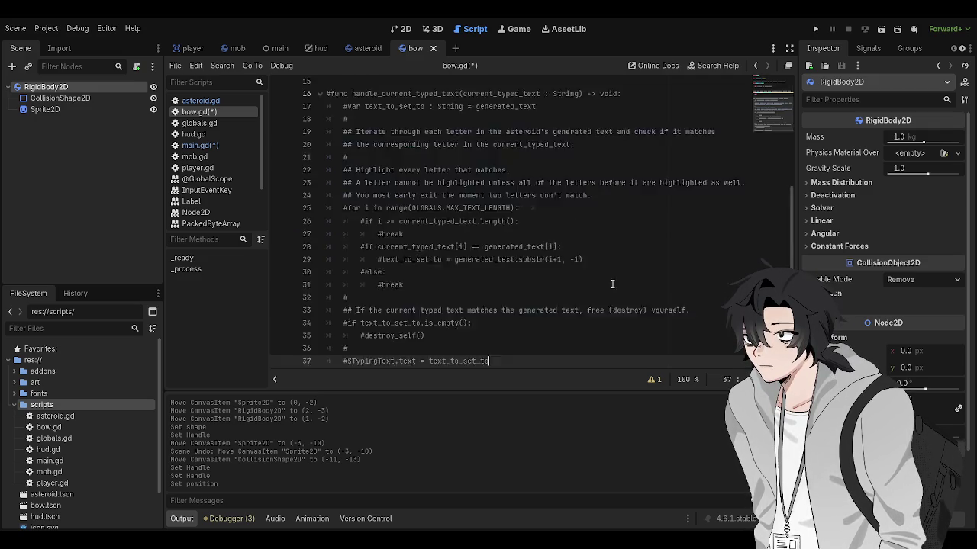
{"action": "scroll", "coordinate": [507, 222], "scroll_direction": "down", "scroll_amount": 2}
{"action": "mouse_move", "coordinate": [490, 361]}
{"action": "left_mouse_down"}
{"action": "mouse_move", "coordinate": [336, 116]}
{"action": "mouse_move", "coordinate": [303, 100]}
{"action": "left_mouse_up"}
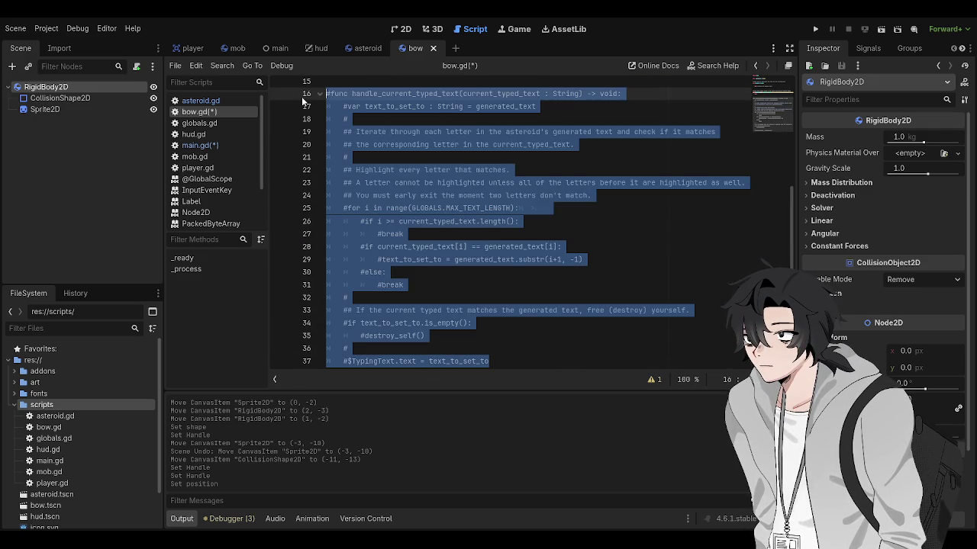
{"action": "key", "text": "ctrl+k"}
Replace the generated_text declaration on line 17 with a placeholder comment, then delete it
{"action": "left_click", "coordinate": [560, 123]}
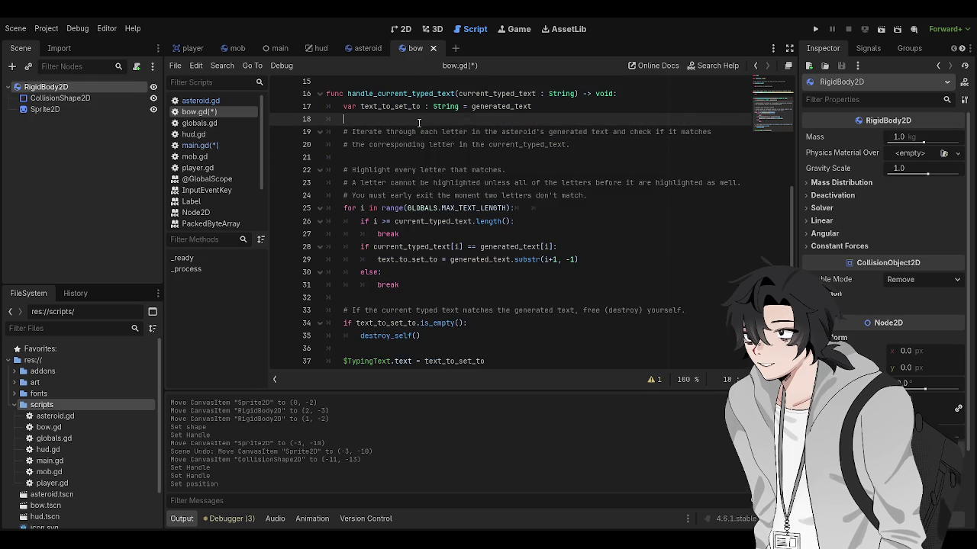
{"action": "scroll", "coordinate": [534, 229], "scroll_direction": "up", "scroll_amount": 4}
{"action": "left_click", "coordinate": [481, 262]}
{"action": "triple_click", "coordinate": [480, 263]}
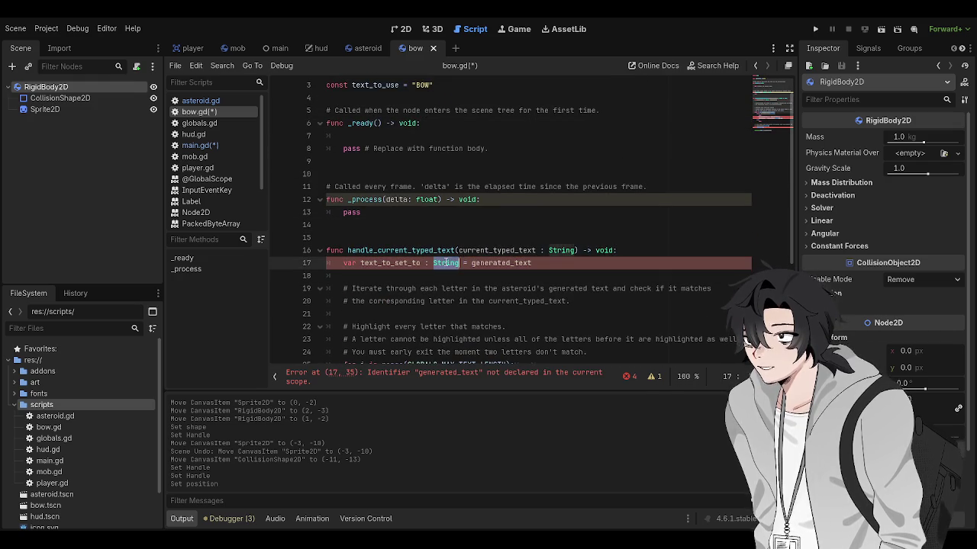
{"action": "scroll", "coordinate": [574, 286], "scroll_direction": "down", "scroll_amount": 1}
{"action": "key", "text": "BackSpace"}
{"action": "key", "text": "Tab"}
{"action": "type", "text": "#"}
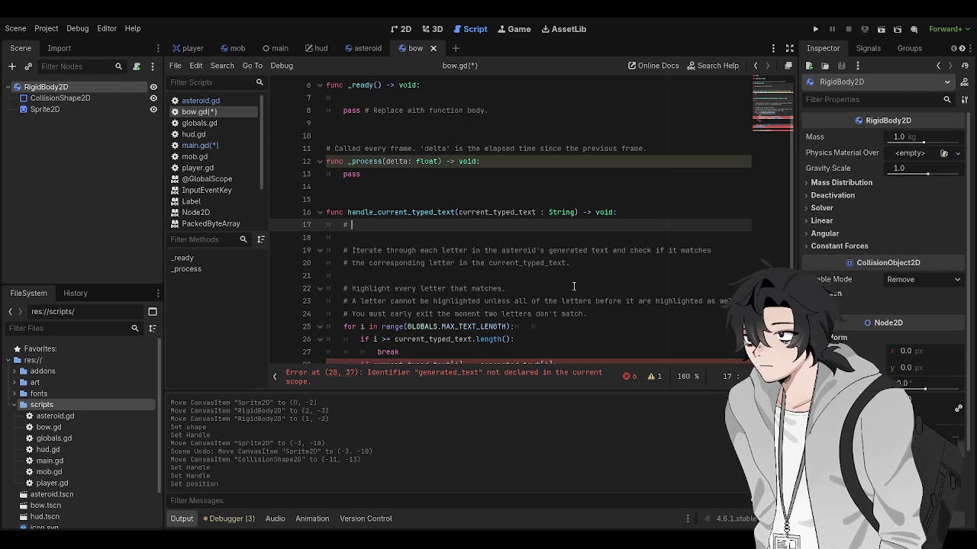
{"action": "left_click", "coordinate": [315, 227]}
{"action": "key", "text": "BackSpace"}
{"action": "scroll", "coordinate": [314, 229], "scroll_direction": "down", "scroll_amount": 3}
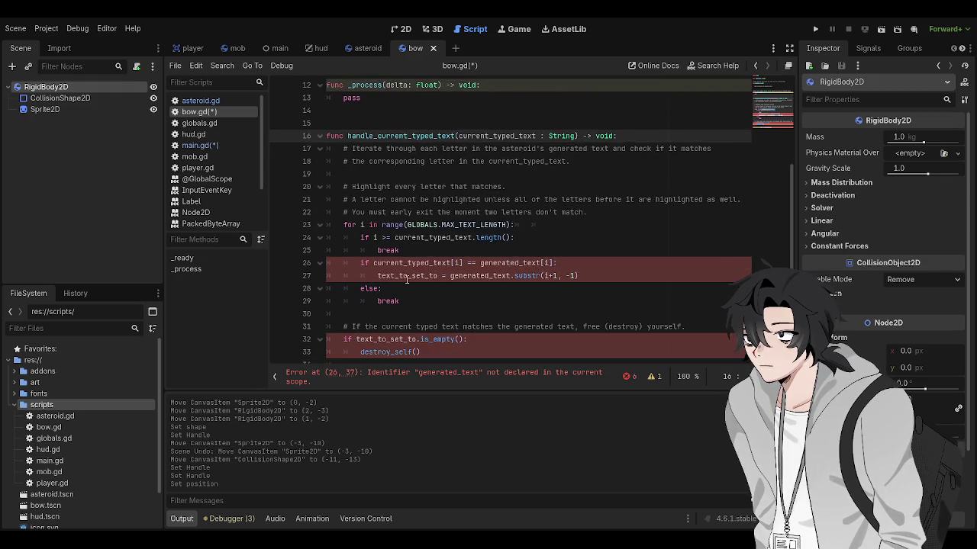
Check current_typed_text's uses in the loop and undo back to the original declaration
{"action": "left_click", "coordinate": [409, 261]}
{"action": "double_click", "coordinate": [412, 249]}
{"action": "scroll", "coordinate": [485, 277], "scroll_direction": "up", "scroll_amount": 3}
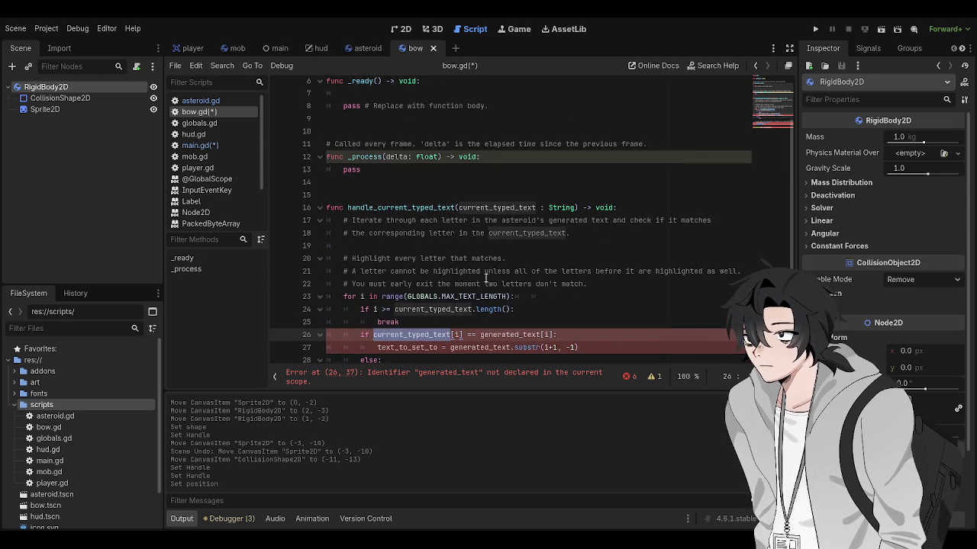
{"action": "key", "text": "ctrl+z"}
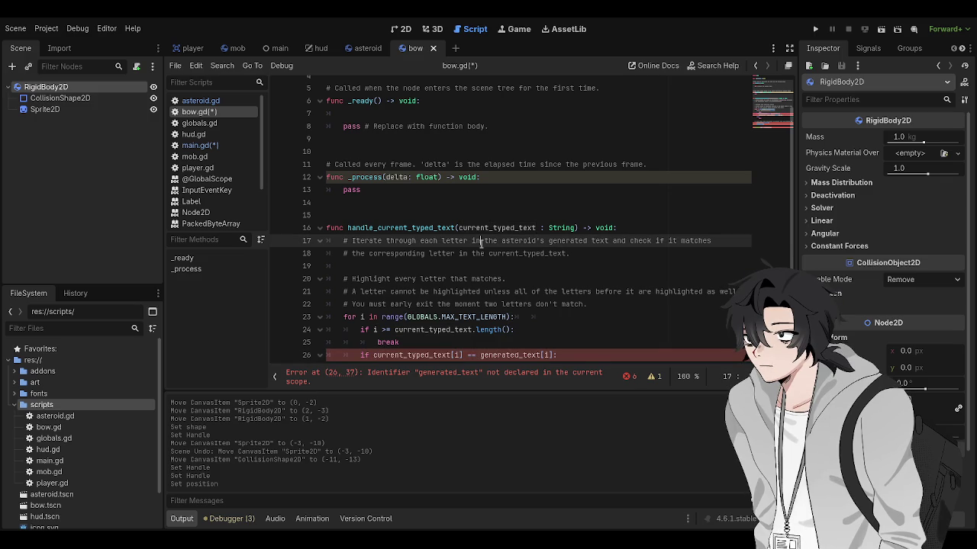
{"action": "key", "text": "ctrl+z"}
{"action": "key", "text": "ctrl+z"}
{"action": "key", "text": "ctrl+z"}
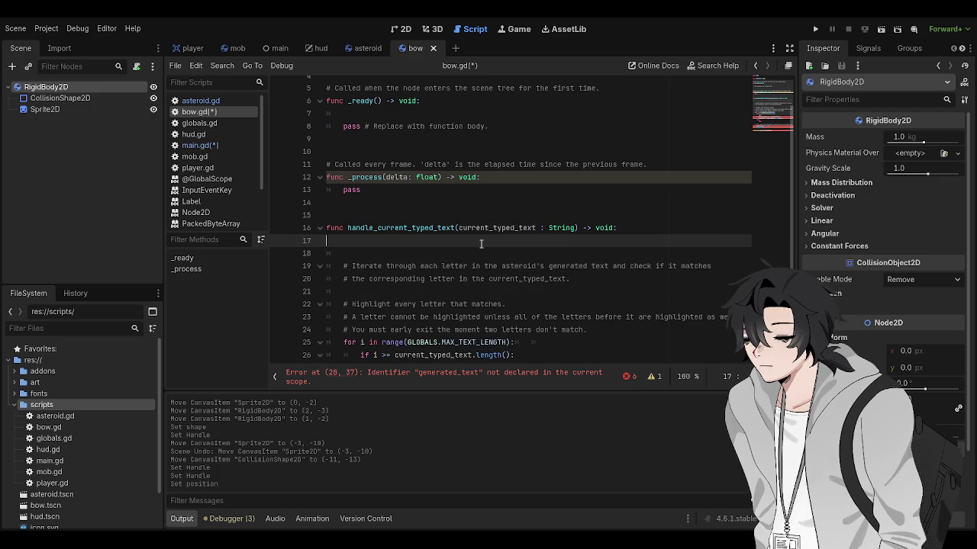
{"action": "key", "text": "ctrl+z"}
Initialise text_to_set_to from text_to_use instead of generated_text and save bow.gd
{"action": "left_click", "coordinate": [481, 249]}
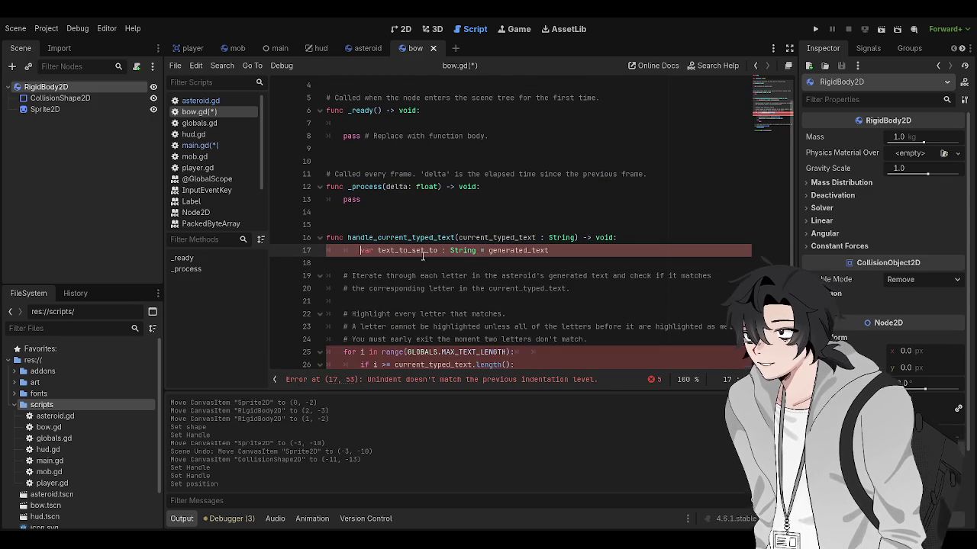
{"action": "double_click", "coordinate": [482, 249]}
{"action": "scroll", "coordinate": [589, 235], "scroll_direction": "up", "scroll_amount": 2}
{"action": "type", "text": "text_to_"}
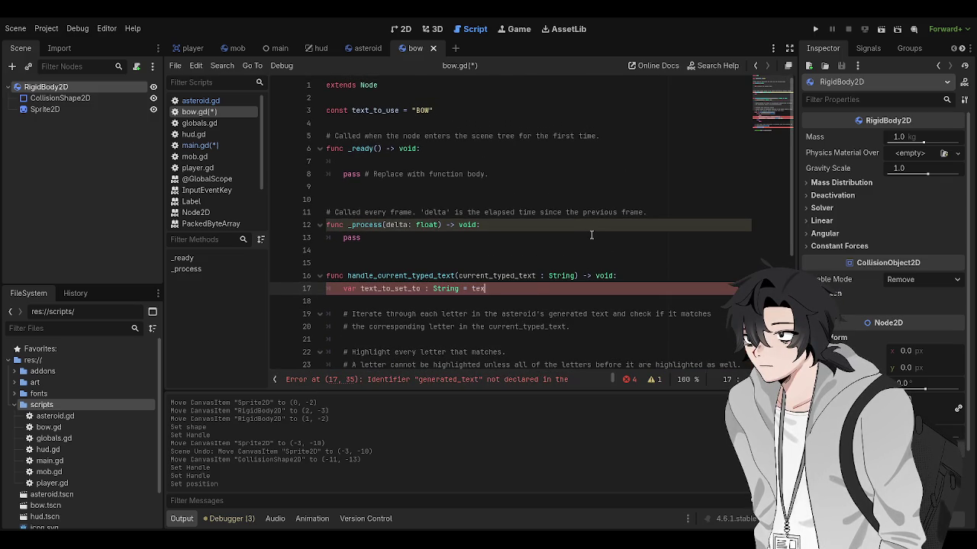
{"action": "type", "text": "use"}
{"action": "key", "text": "ctrl+s"}
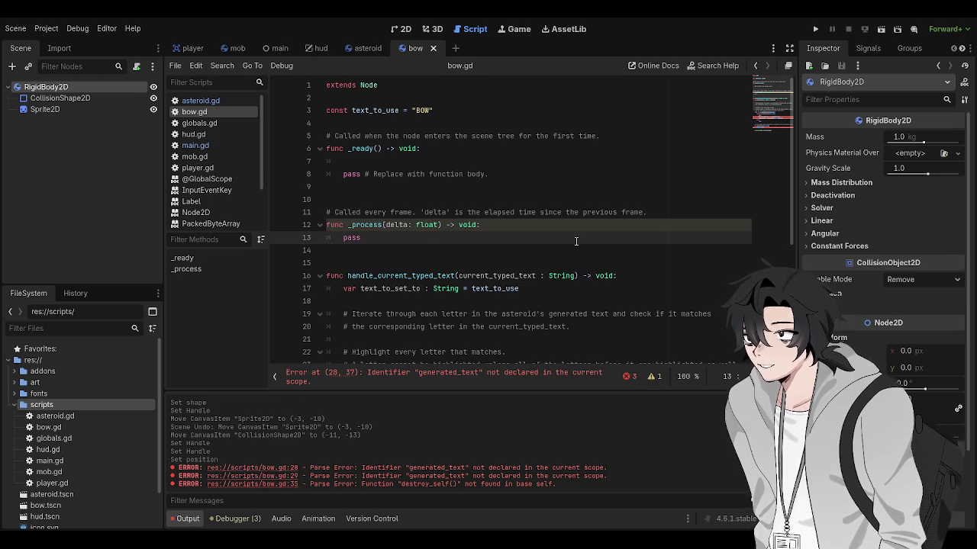
{"action": "scroll", "coordinate": [576, 244], "scroll_direction": "down", "scroll_amount": 4}
{"action": "scroll", "coordinate": [574, 263], "scroll_direction": "down", "scroll_amount": 1}
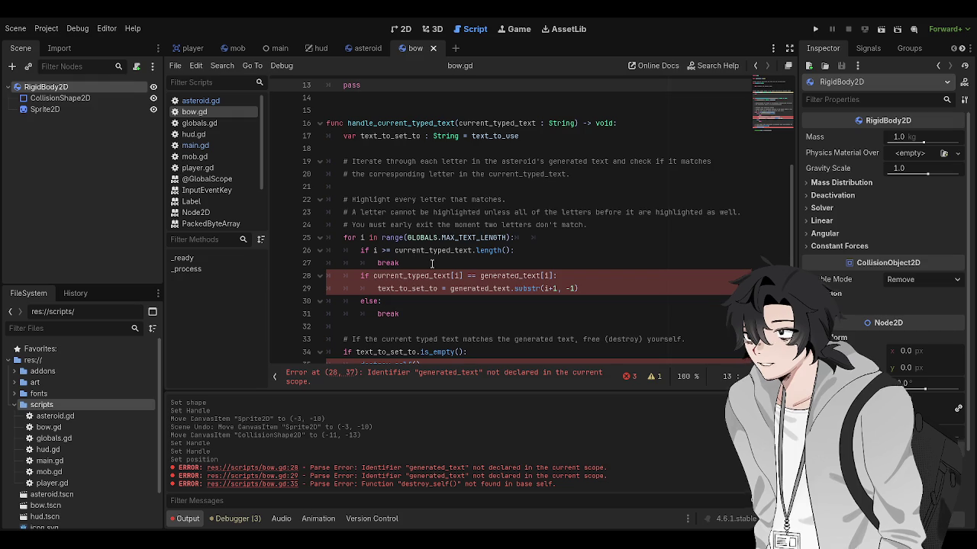
{"action": "left_click", "coordinate": [432, 263]}
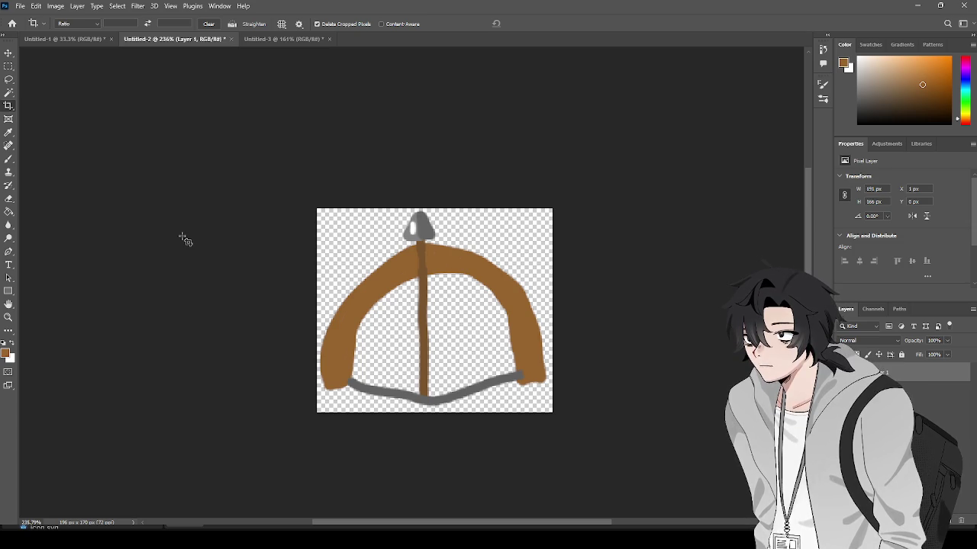
Commit the crop on the bow image, then dismiss the crop box on blank Untitled-3
{"action": "left_click", "coordinate": [181, 239]}
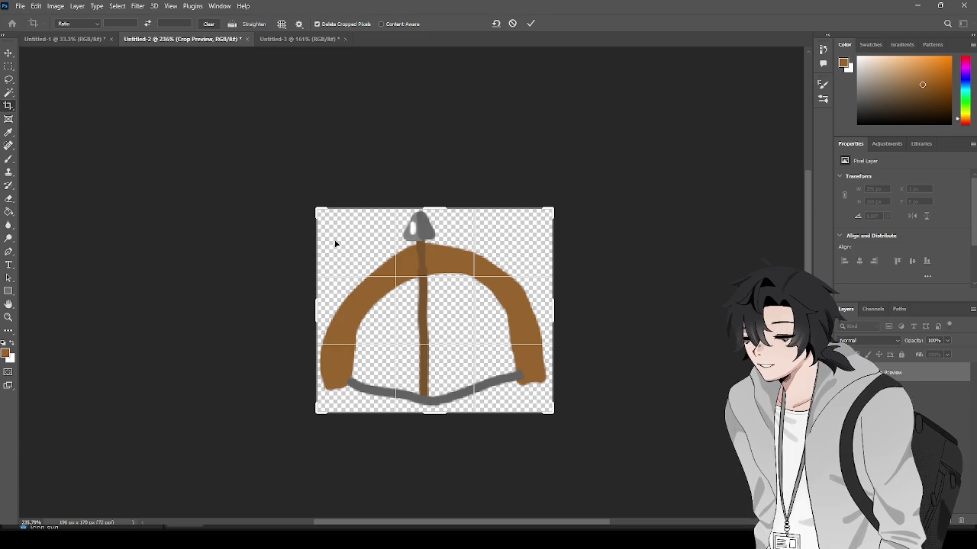
{"action": "key", "text": "Return"}
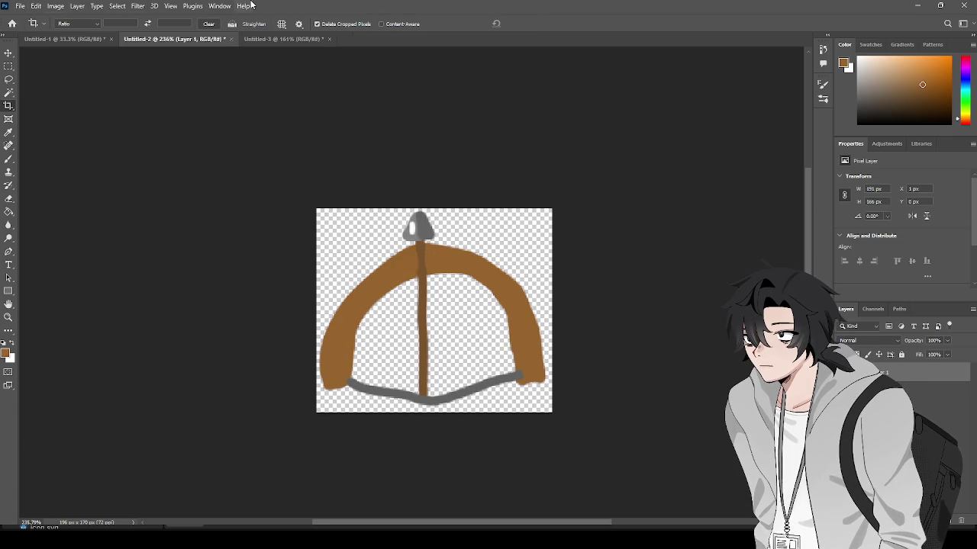
{"action": "left_click", "coordinate": [254, 39]}
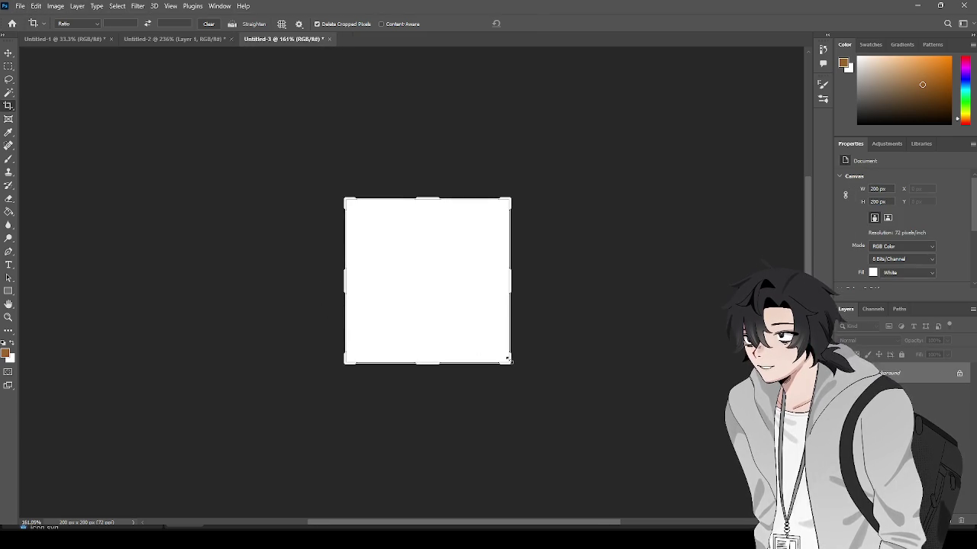
{"action": "key", "text": "Return"}
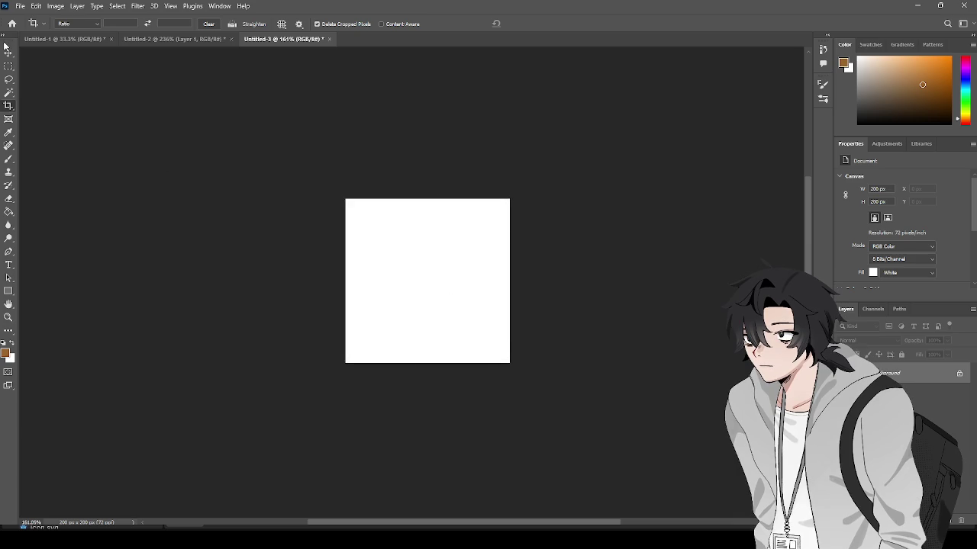
Unlock the Background as Layer 0 and delete it, leaving a transparent canvas
{"action": "left_click", "coordinate": [8, 68]}
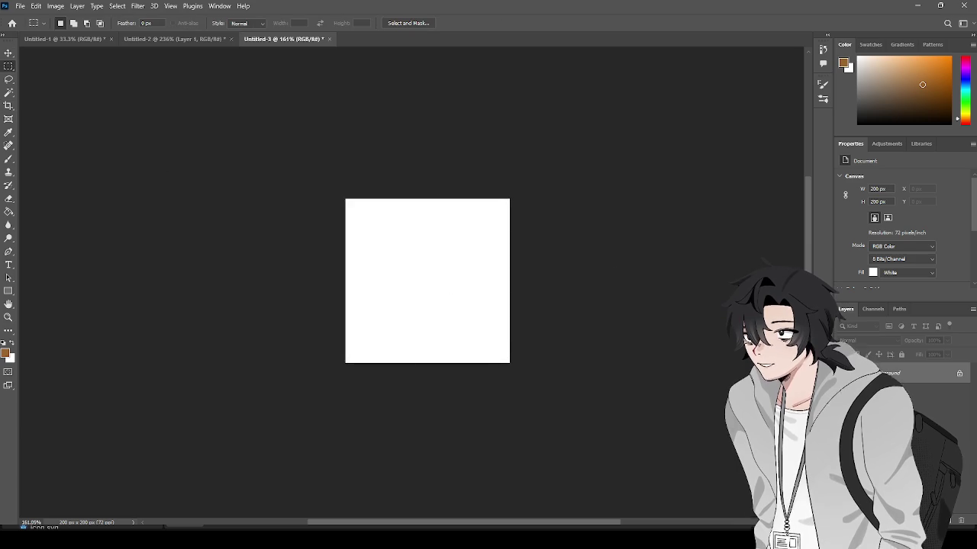
{"action": "double_click", "coordinate": [907, 380]}
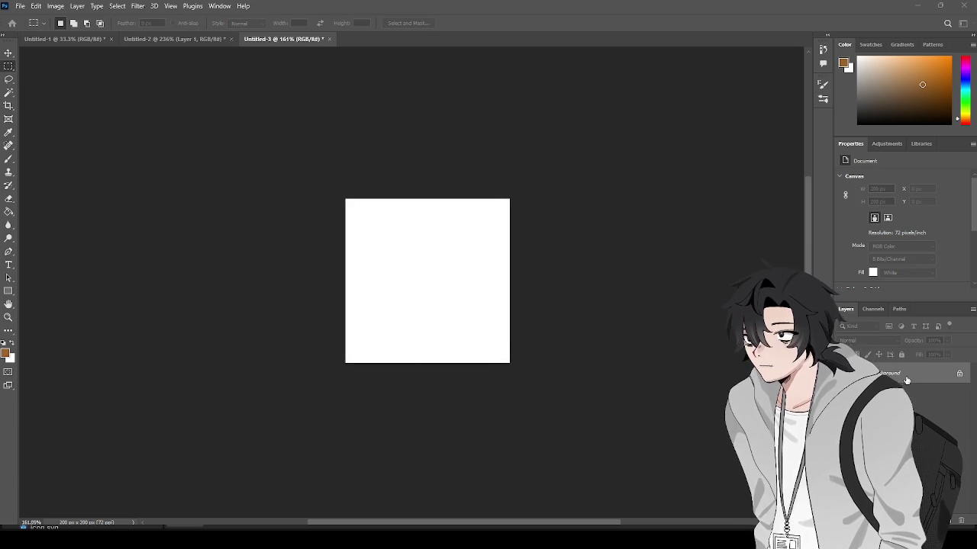
{"action": "key", "text": "Return"}
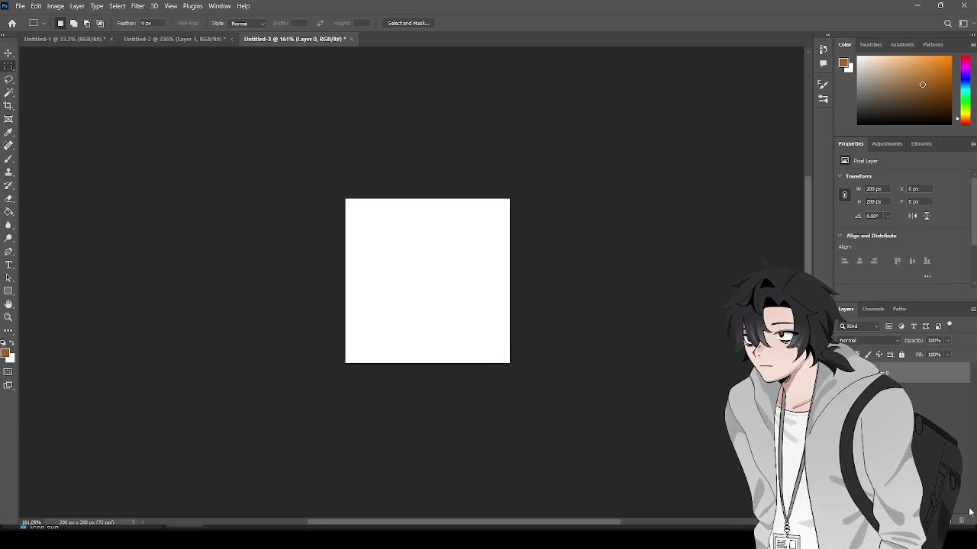
{"action": "left_click", "coordinate": [958, 519]}
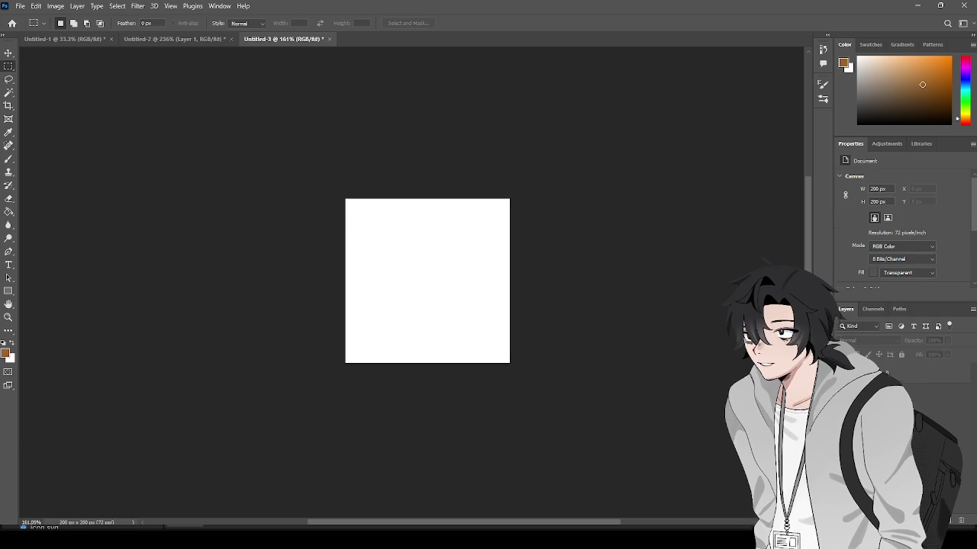
{"action": "left_click", "coordinate": [942, 391]}
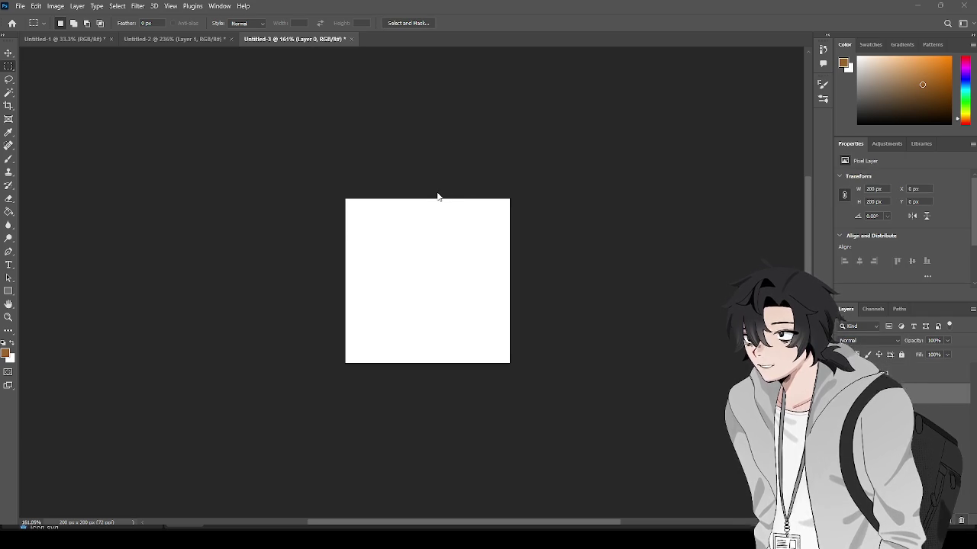
{"action": "key", "text": "Delete"}
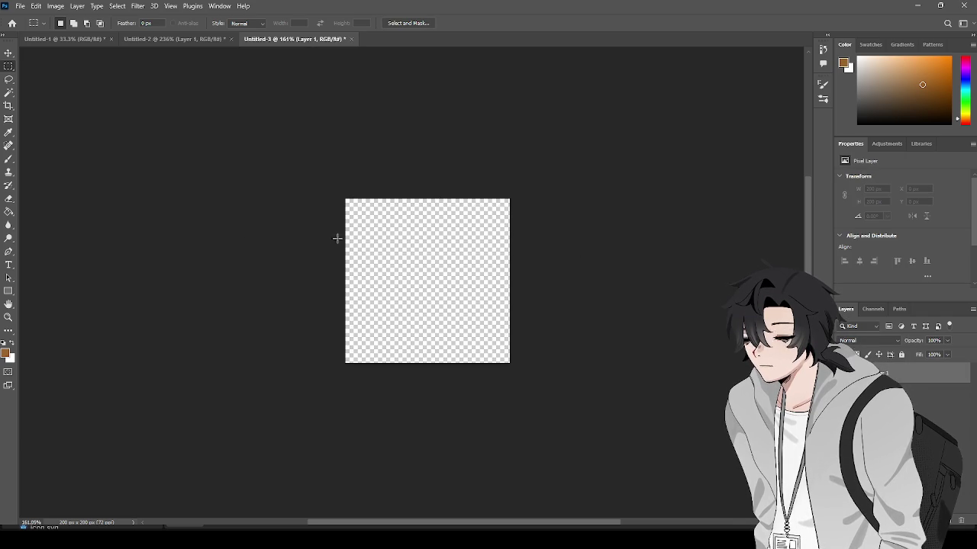
{"action": "left_click", "coordinate": [9, 159]}
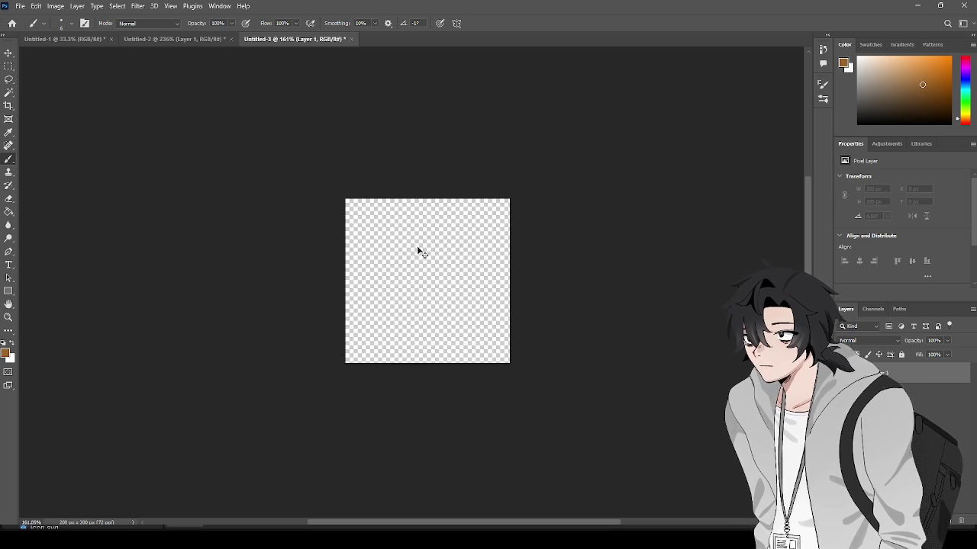
Paint a brown vertical arrow shaft down the canvas, redrawing it until the length looks right
{"action": "key", "text": "ctrl+BackSpace"}
{"action": "key", "text": "ctrl+z"}
{"action": "left_click_drag", "start_coordinate": [415, 242], "coordinate": [422, 316]}
{"action": "key", "text": "ctrl+z"}
{"action": "left_click_drag", "start_coordinate": [418, 233], "coordinate": [424, 323]}
{"action": "key", "text": "ctrl+z"}
{"action": "left_click_drag", "start_coordinate": [416, 232], "coordinate": [422, 306]}
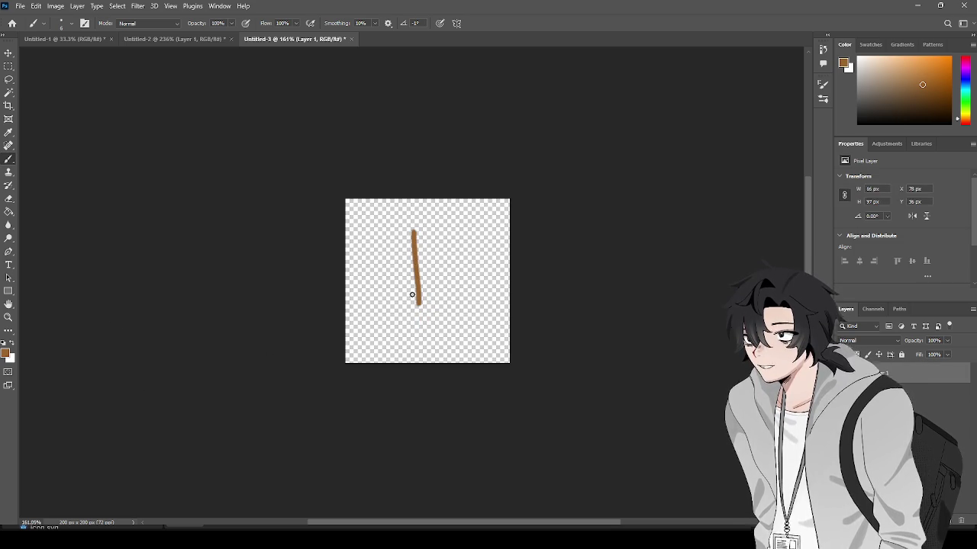
{"action": "key", "text": "ctrl+z"}
{"action": "left_click_drag", "start_coordinate": [417, 233], "coordinate": [420, 333]}
{"action": "key", "text": "ctrl+z"}
{"action": "left_click_drag", "start_coordinate": [415, 243], "coordinate": [423, 329]}
{"action": "key", "text": "ctrl+z"}
{"action": "left_click_drag", "start_coordinate": [414, 238], "coordinate": [423, 326]}
{"action": "key", "text": "ctrl+z"}
{"action": "mouse_move", "coordinate": [416, 238]}
{"action": "left_mouse_down"}
{"action": "mouse_move", "coordinate": [418, 326]}
{"action": "mouse_move", "coordinate": [417, 241]}
{"action": "mouse_move", "coordinate": [437, 327]}
{"action": "left_mouse_up"}
{"action": "key", "text": "ctrl+z"}
{"action": "key", "text": "ctrl+z"}
{"action": "key", "text": "ctrl+z"}
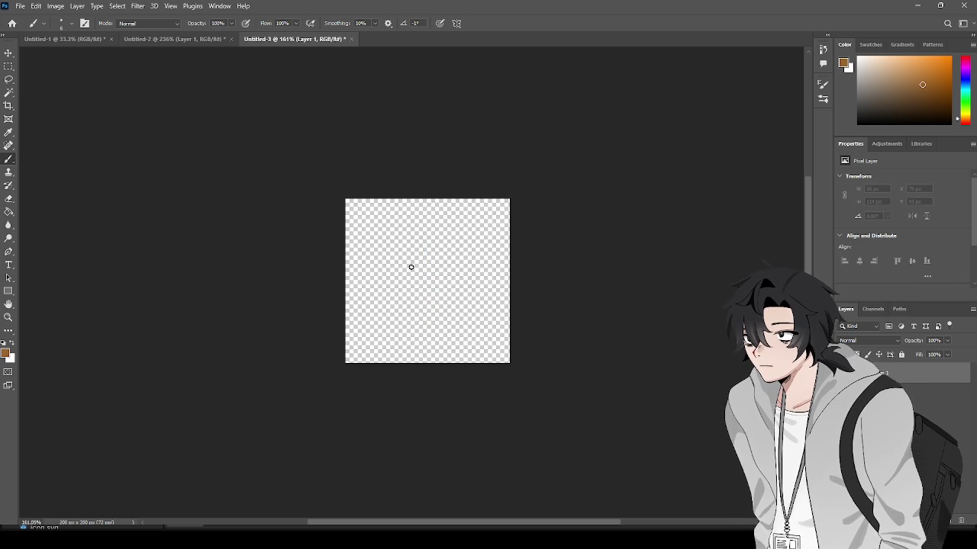
{"action": "left_click_drag", "start_coordinate": [416, 231], "coordinate": [419, 333]}
{"action": "key", "text": "ctrl+z"}
Thicken the brown shaft and extend it further down
{"action": "mouse_move", "coordinate": [413, 241]}
{"action": "left_mouse_down"}
{"action": "mouse_move", "coordinate": [420, 313]}
{"action": "mouse_move", "coordinate": [415, 241]}
{"action": "left_mouse_up"}
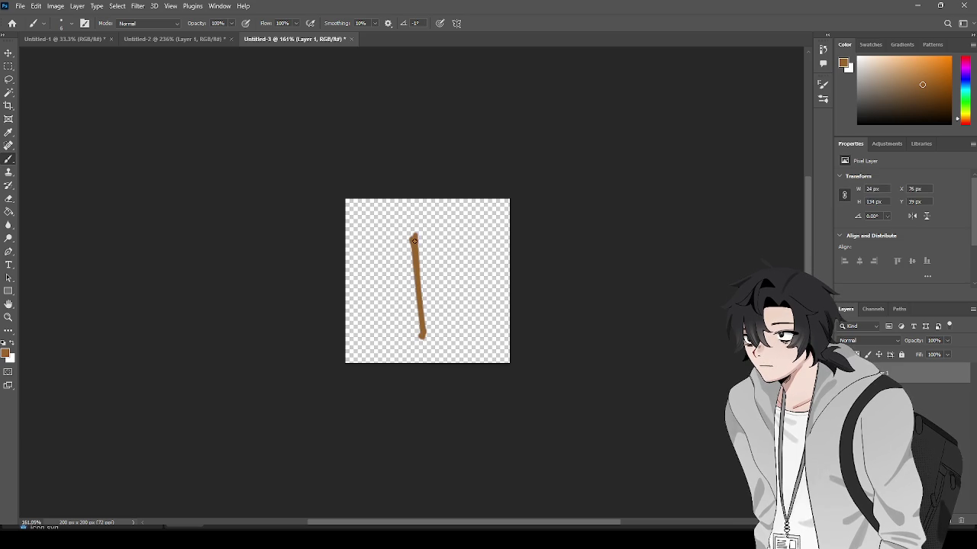
{"action": "left_click_drag", "start_coordinate": [417, 276], "coordinate": [424, 342]}
{"action": "mouse_move", "coordinate": [416, 234]}
{"action": "left_mouse_down"}
{"action": "mouse_move", "coordinate": [432, 341]}
{"action": "mouse_move", "coordinate": [416, 243]}
{"action": "left_mouse_up"}
{"action": "key", "text": "ctrl+z"}
Sample a grey colour and paint a triangular arrowhead on top of the shaft
{"action": "key", "text": "i"}
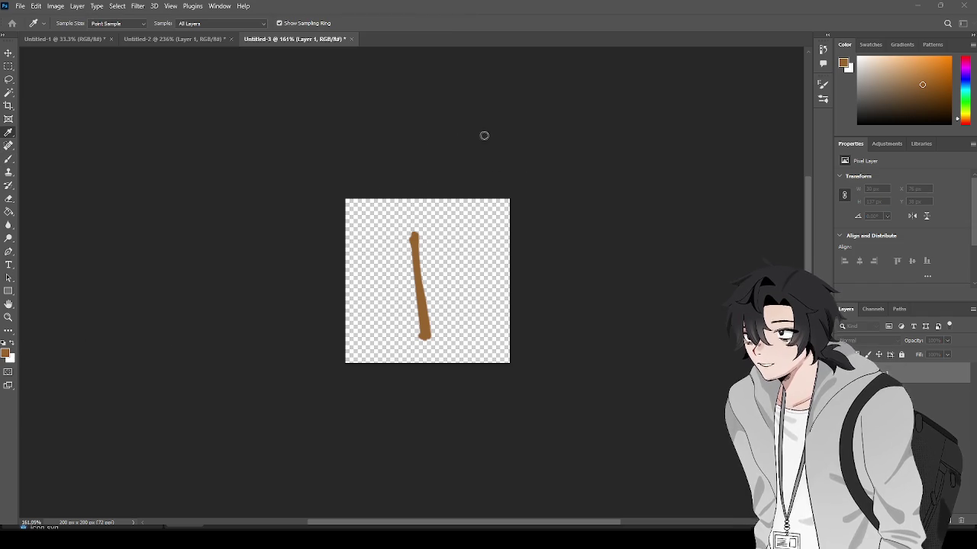
{"action": "left_click", "coordinate": [508, 165]}
{"action": "key", "text": "b"}
{"action": "left_click_drag", "start_coordinate": [417, 226], "coordinate": [418, 237]}
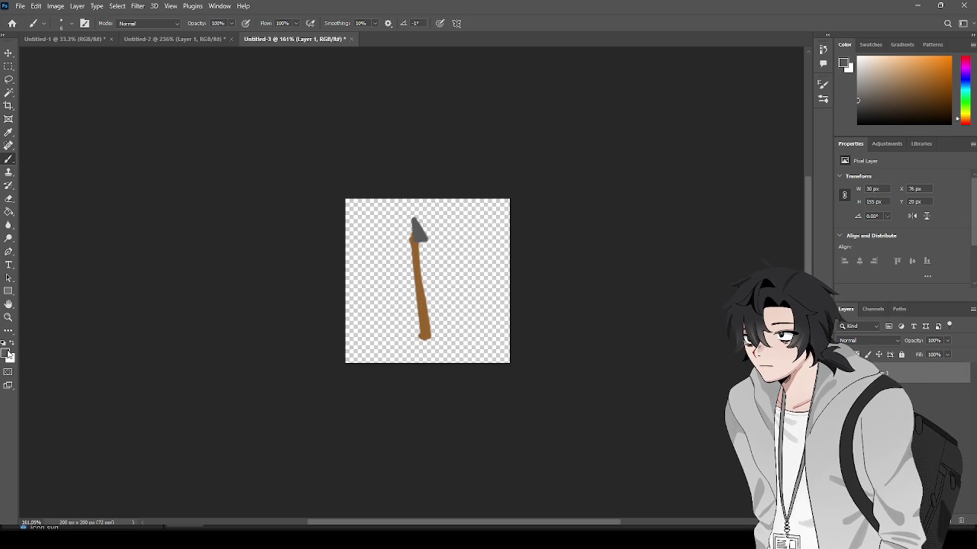
{"action": "key", "text": "i"}
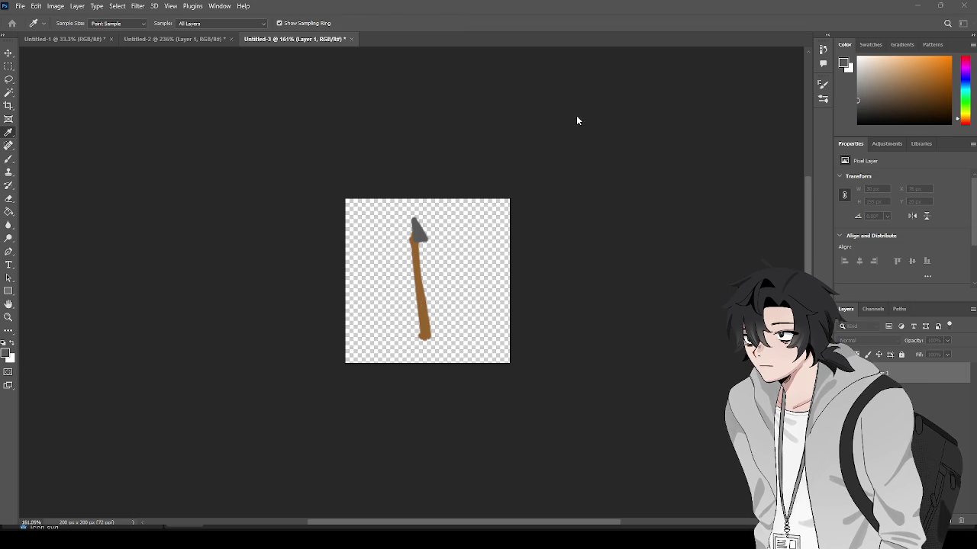
{"action": "key", "text": "b"}
{"action": "left_click_drag", "start_coordinate": [410, 218], "coordinate": [405, 238]}
{"action": "key", "text": "ctrl+z"}
{"action": "key", "text": "ctrl+shift+z"}
{"action": "key", "text": "ctrl+z"}
{"action": "key", "text": "ctrl+shift+z"}
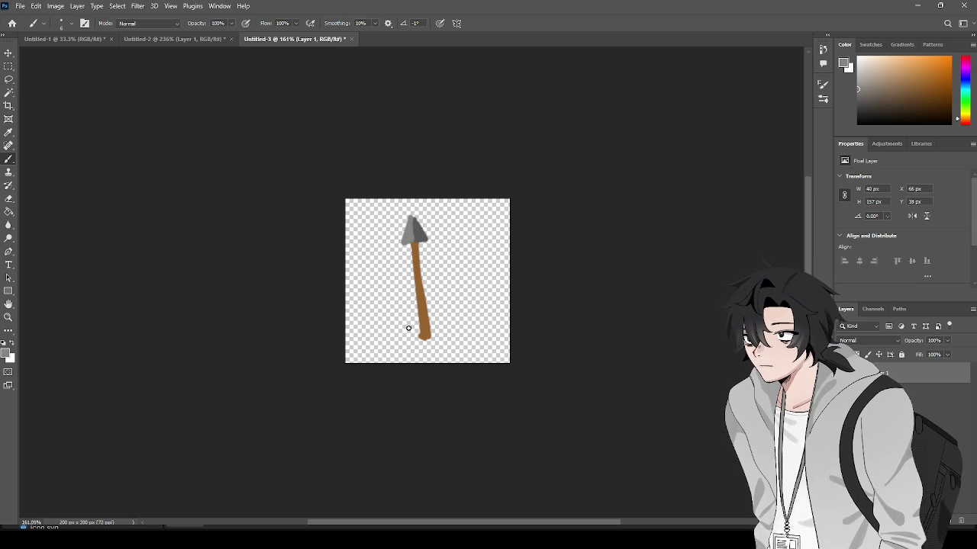
{"action": "key", "text": "ctrl+t"}
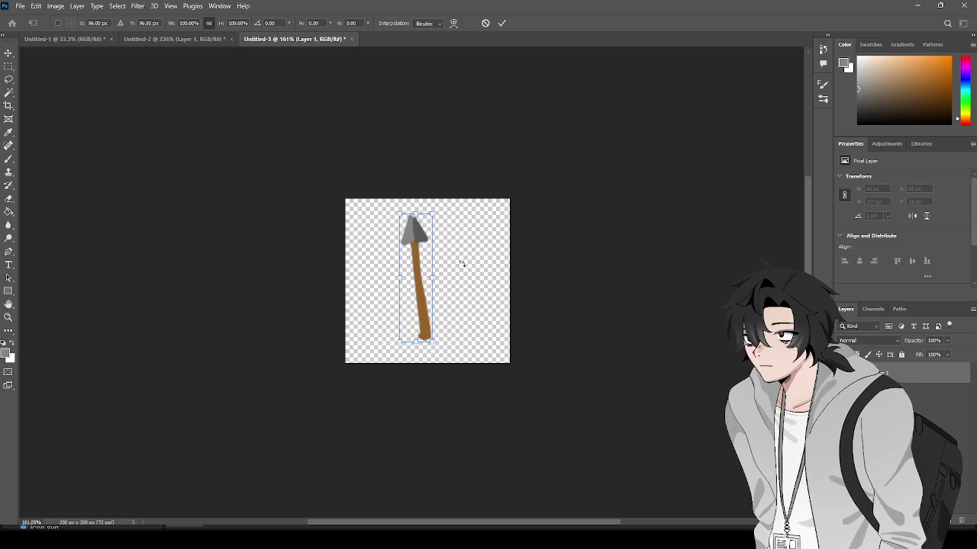
Rotate the arrow about 7° upright and shift it right toward the centre
{"action": "left_click_drag", "start_coordinate": [483, 267], "coordinate": [481, 277]}
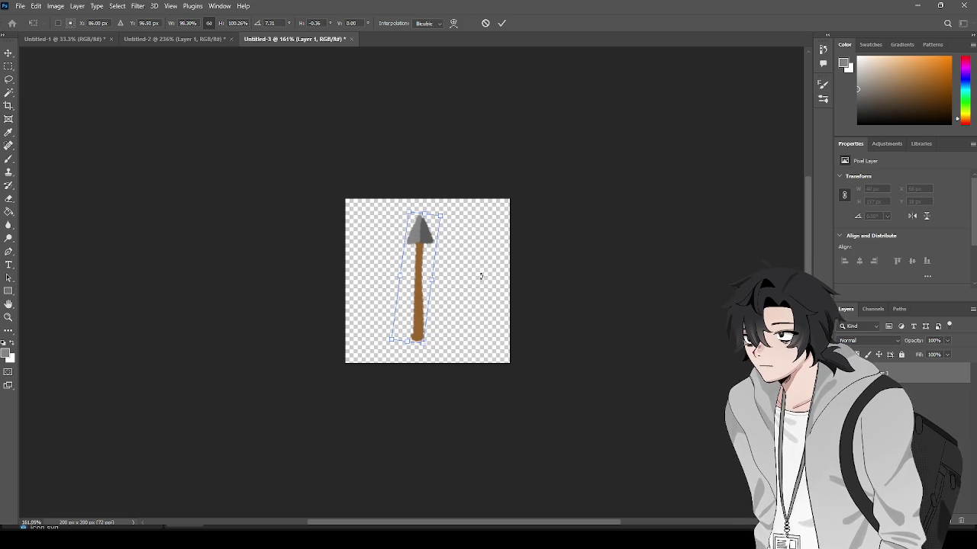
{"action": "left_click_drag", "start_coordinate": [421, 275], "coordinate": [432, 278]}
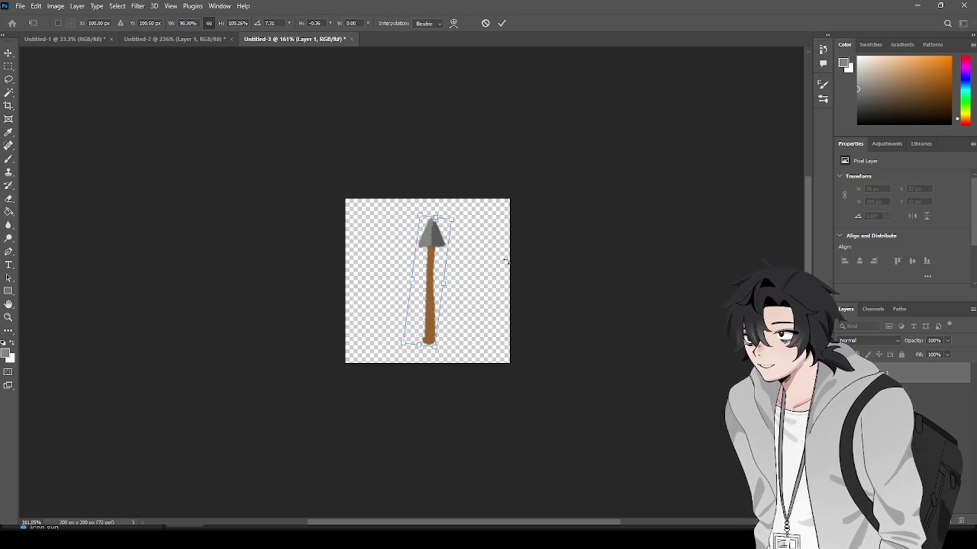
{"action": "key", "text": "Return"}
Paint red fletching at the base of the shaft
{"action": "key", "text": "i"}
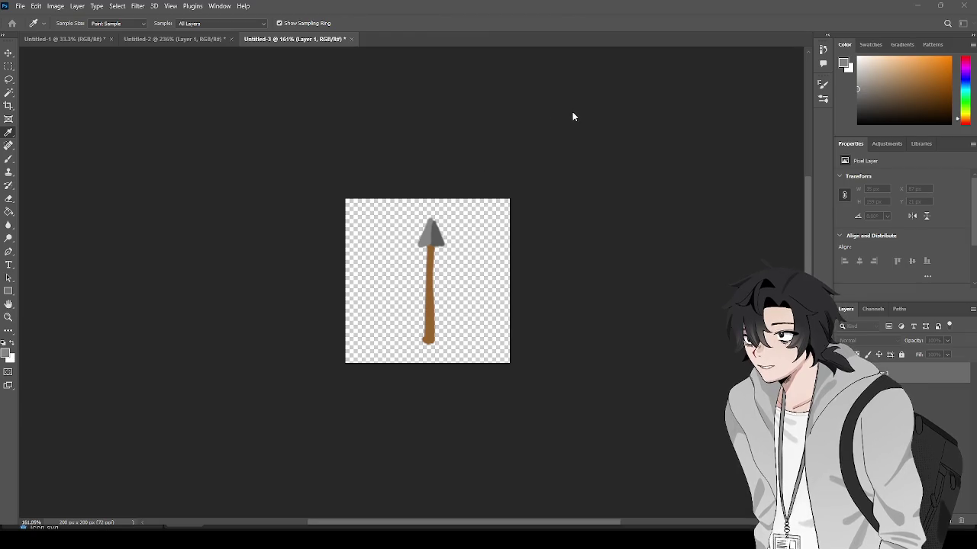
{"action": "key", "text": "b"}
{"action": "key", "text": "x"}
{"action": "mouse_move", "coordinate": [425, 330]}
{"action": "left_mouse_down"}
{"action": "mouse_move", "coordinate": [421, 348]}
{"action": "mouse_move", "coordinate": [437, 347]}
{"action": "left_mouse_up"}
{"action": "key", "text": "ctrl+z"}
{"action": "key", "text": "ctrl+z"}
{"action": "mouse_move", "coordinate": [430, 334]}
{"action": "left_mouse_down"}
{"action": "mouse_move", "coordinate": [421, 348]}
{"action": "mouse_move", "coordinate": [442, 349]}
{"action": "left_mouse_up"}
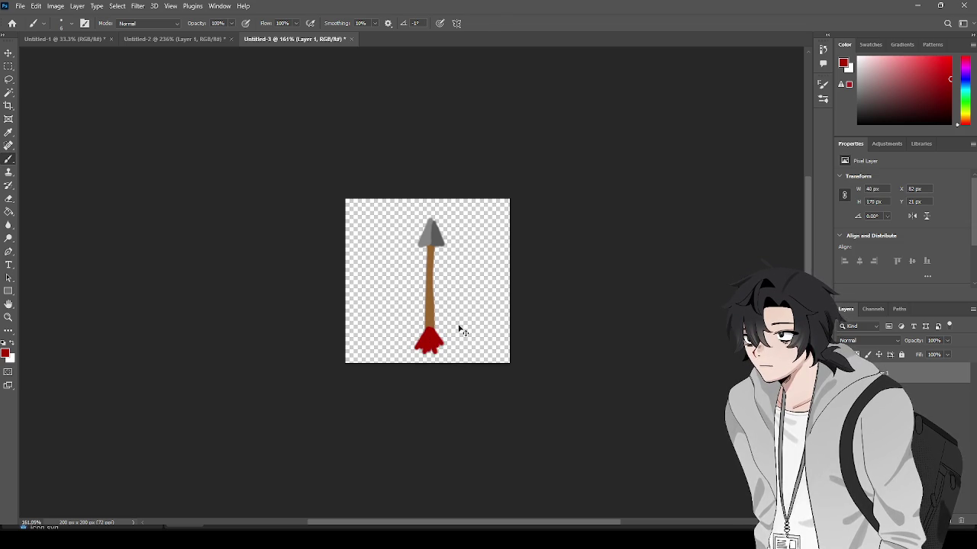
Move the arrow up to centre it on the canvas
{"action": "key", "text": "ctrl+t"}
{"action": "left_click_drag", "start_coordinate": [427, 298], "coordinate": [426, 288]}
{"action": "key", "text": "Return"}
Undo a first crop attempt and move the arrow to the canvas's left edge
{"action": "key", "text": "c"}
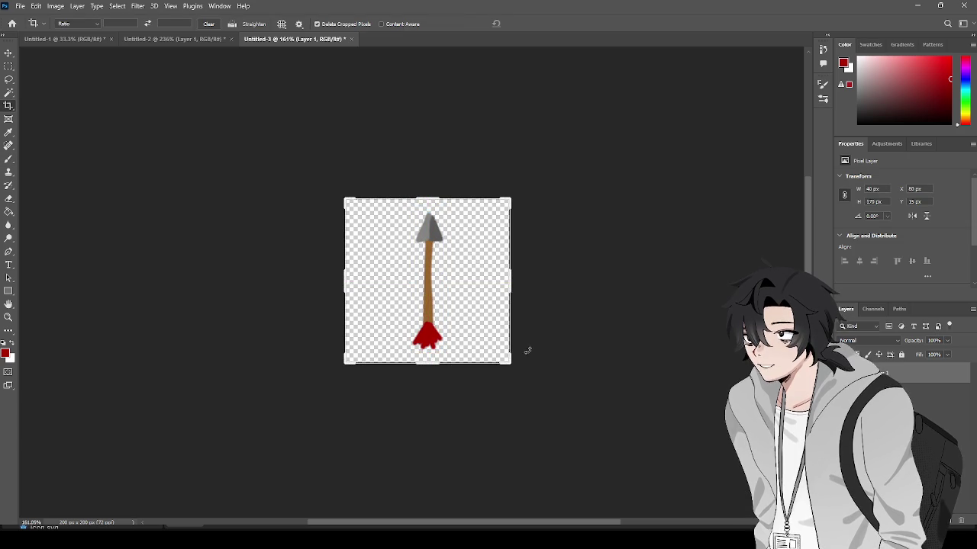
{"action": "mouse_move", "coordinate": [510, 363]}
{"action": "left_mouse_down"}
{"action": "mouse_move", "coordinate": [473, 351]}
{"action": "mouse_move", "coordinate": [568, 385]}
{"action": "mouse_move", "coordinate": [439, 353]}
{"action": "left_mouse_up"}
{"action": "key", "text": "Return"}
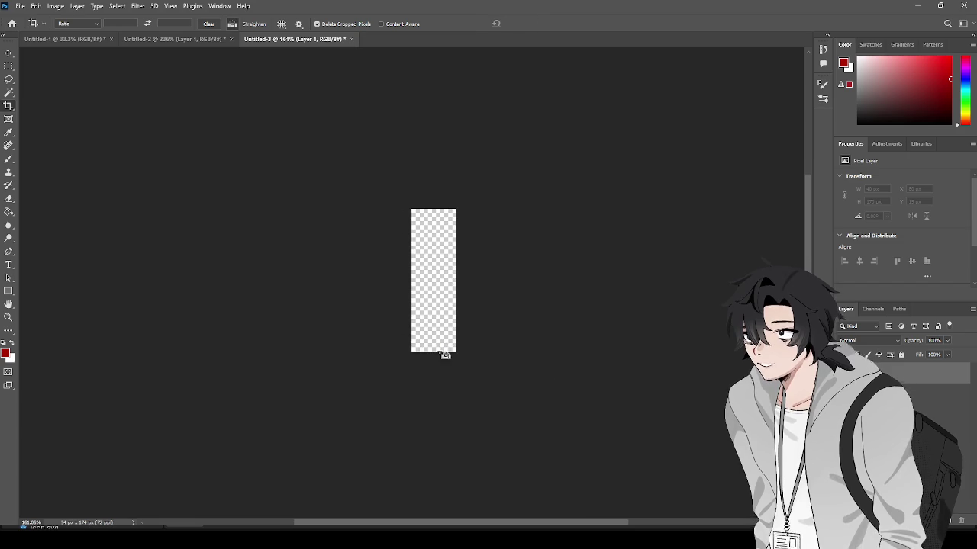
{"action": "key", "text": "ctrl+z"}
{"action": "key", "text": "ctrl+t"}
{"action": "left_click_drag", "start_coordinate": [489, 289], "coordinate": [429, 282]}
{"action": "key", "text": "Return"}
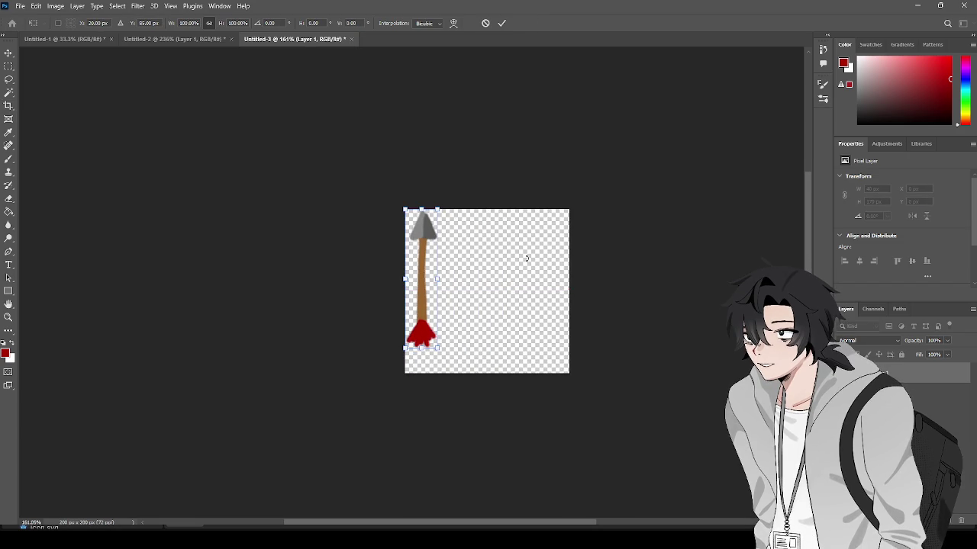
Crop the canvas tightly around the arrow to 41×172 px
{"action": "key", "text": "c"}
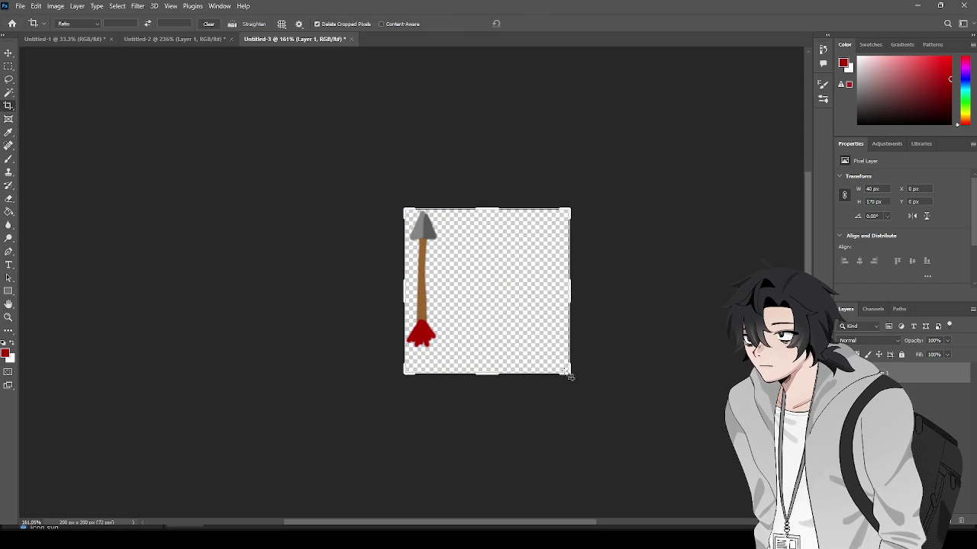
{"action": "mouse_move", "coordinate": [565, 371]}
{"action": "left_mouse_down"}
{"action": "mouse_move", "coordinate": [521, 375]}
{"action": "mouse_move", "coordinate": [506, 364]}
{"action": "left_mouse_up"}
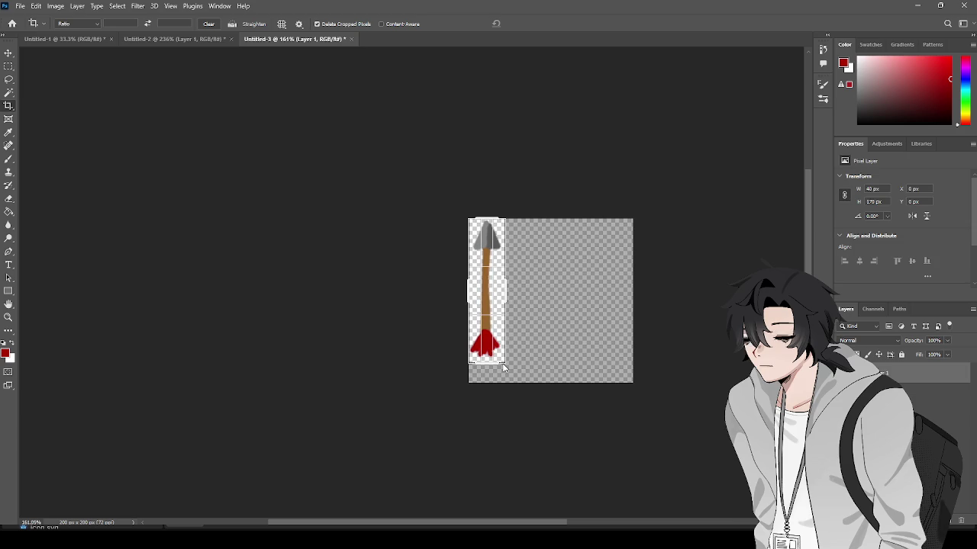
{"action": "key", "text": "Return"}
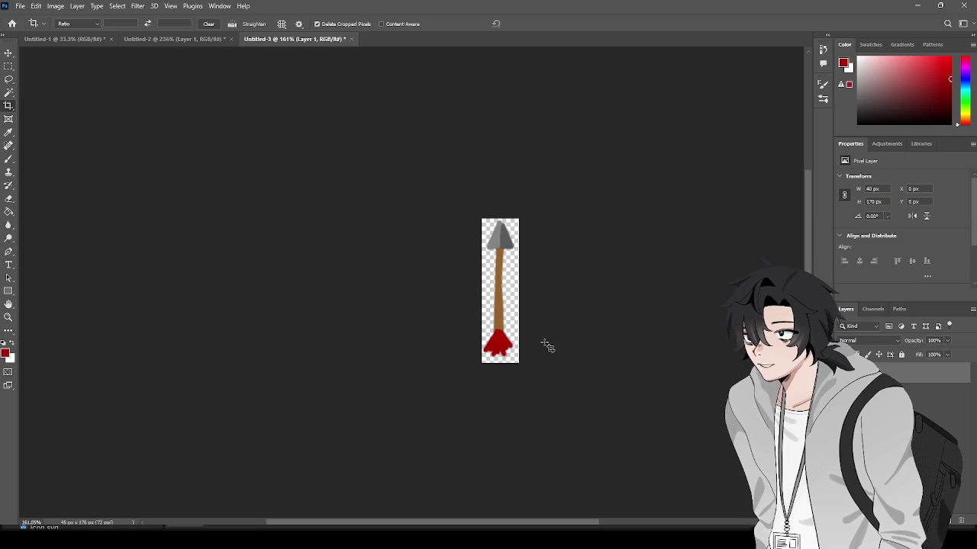
{"action": "key", "text": "b"}
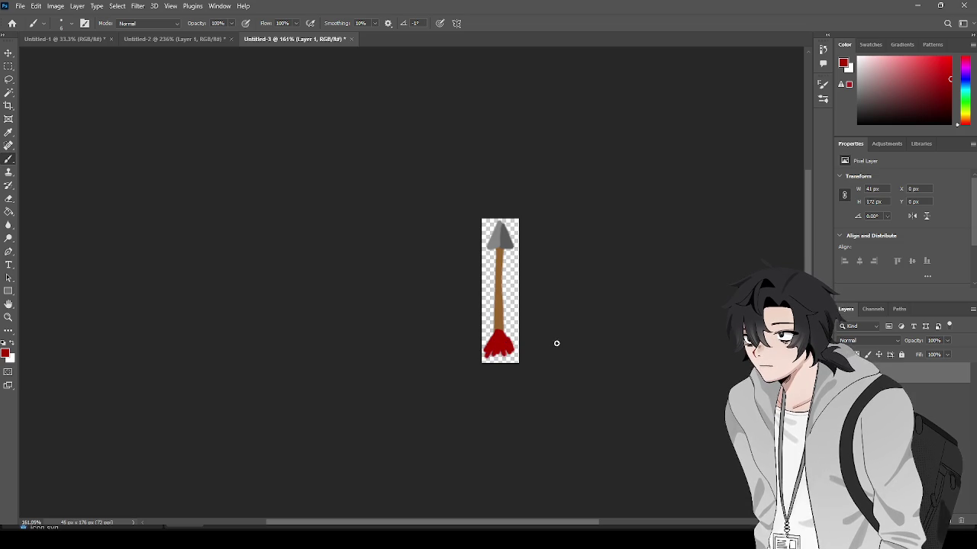
{"action": "scroll", "coordinate": [562, 380], "scroll_direction": "left", "scroll_amount": 2}
{"action": "scroll", "coordinate": [575, 380], "scroll_direction": "right", "scroll_amount": 2}
{"action": "scroll", "coordinate": [575, 375], "scroll_direction": "up", "scroll_amount": 2}
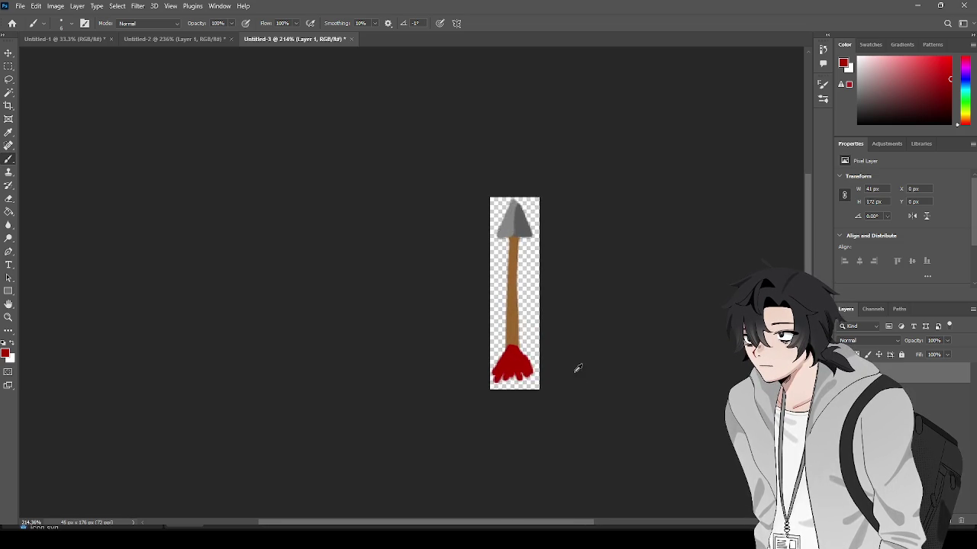
{"action": "scroll", "coordinate": [580, 380], "scroll_direction": "right", "scroll_amount": 2}
{"action": "key", "text": "c"}
{"action": "mouse_move", "coordinate": [517, 391]}
{"action": "left_mouse_down"}
{"action": "mouse_move", "coordinate": [517, 399]}
{"action": "mouse_move", "coordinate": [515, 390]}
{"action": "left_mouse_up"}
{"action": "key", "text": "Return"}
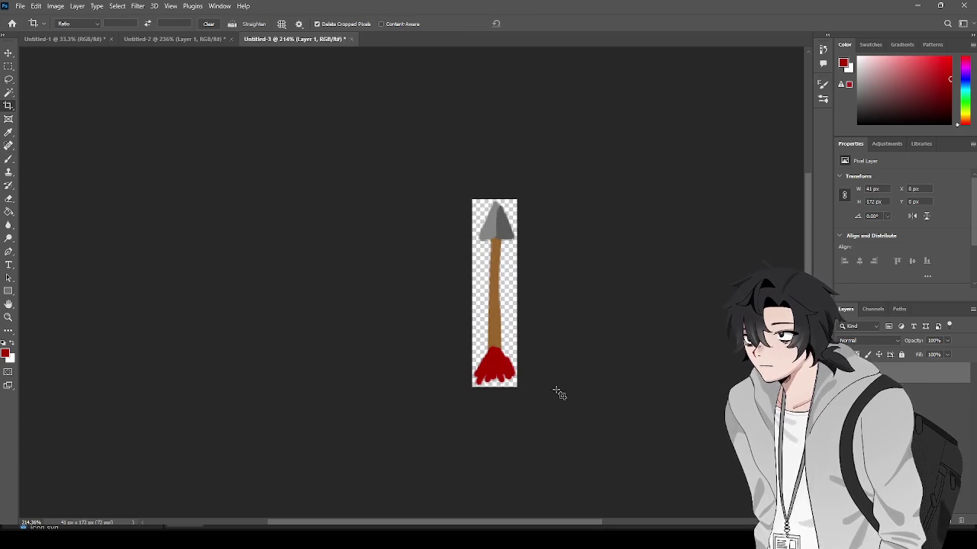
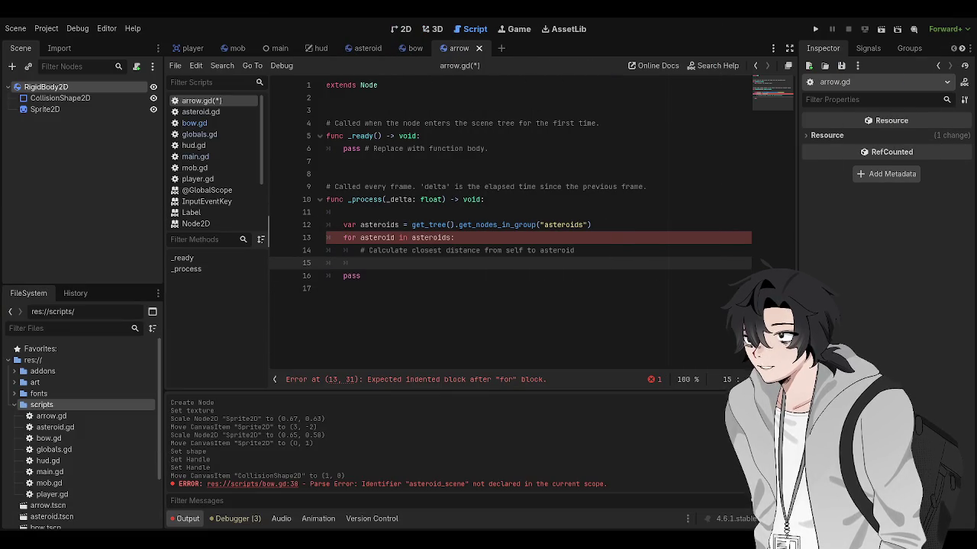
Draft a comment '# Apply some sort of force vector on' on the empty line inside the asteroid loop
{"action": "left_click", "coordinate": [421, 199]}
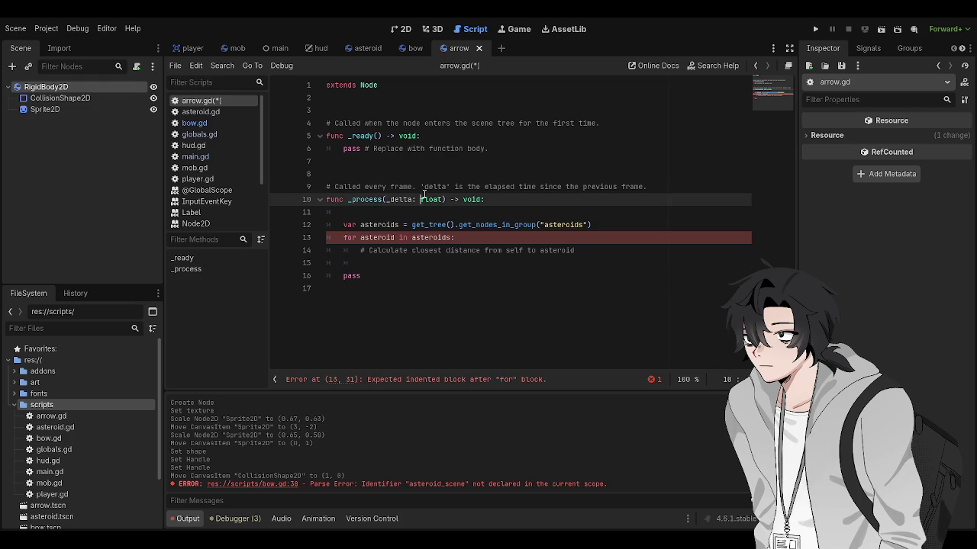
{"action": "left_click", "coordinate": [451, 226]}
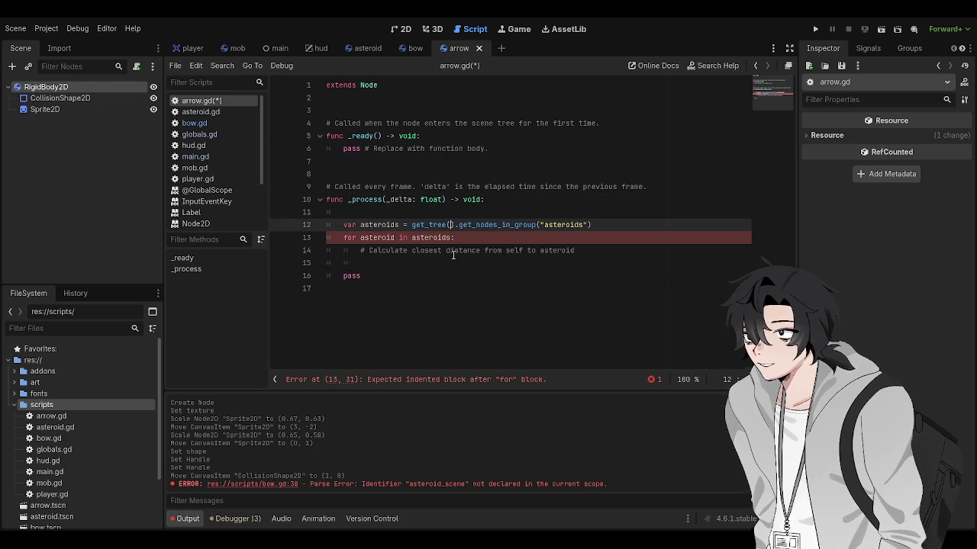
{"action": "left_click", "coordinate": [450, 261]}
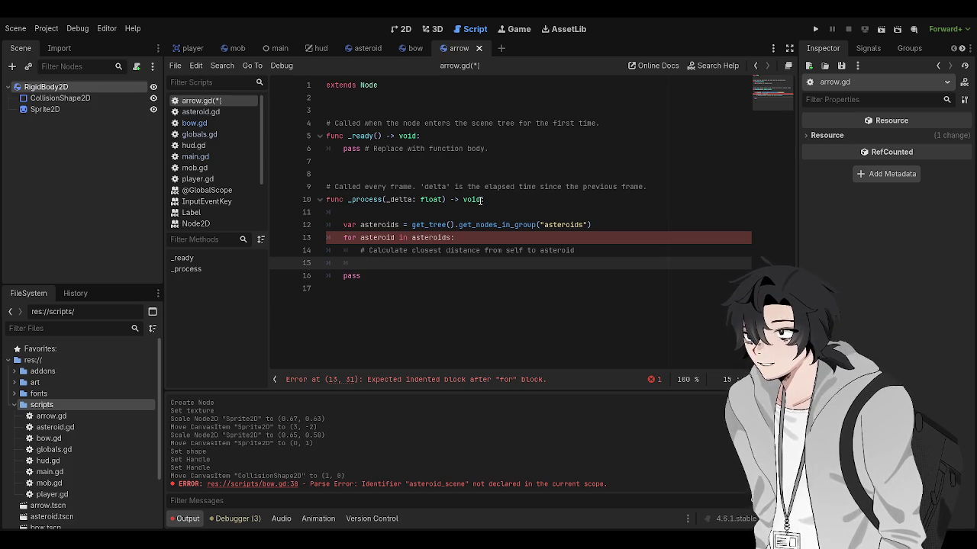
{"action": "type", "text": "#"}
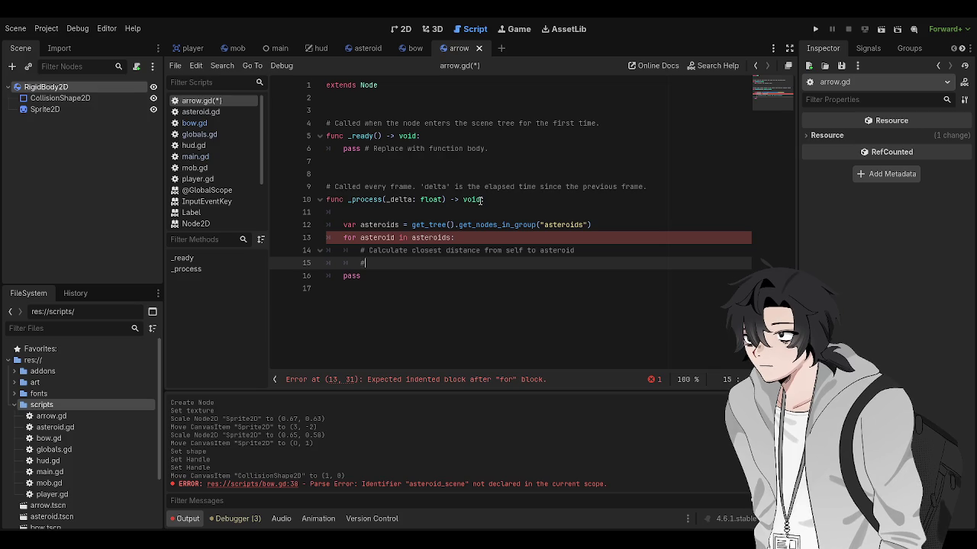
{"action": "type", "text": " Apply some sort of force vector on"}
{"action": "key", "text": "BackSpace"}
{"action": "key", "text": "BackSpace"}
{"action": "key", "text": "BackSpace"}
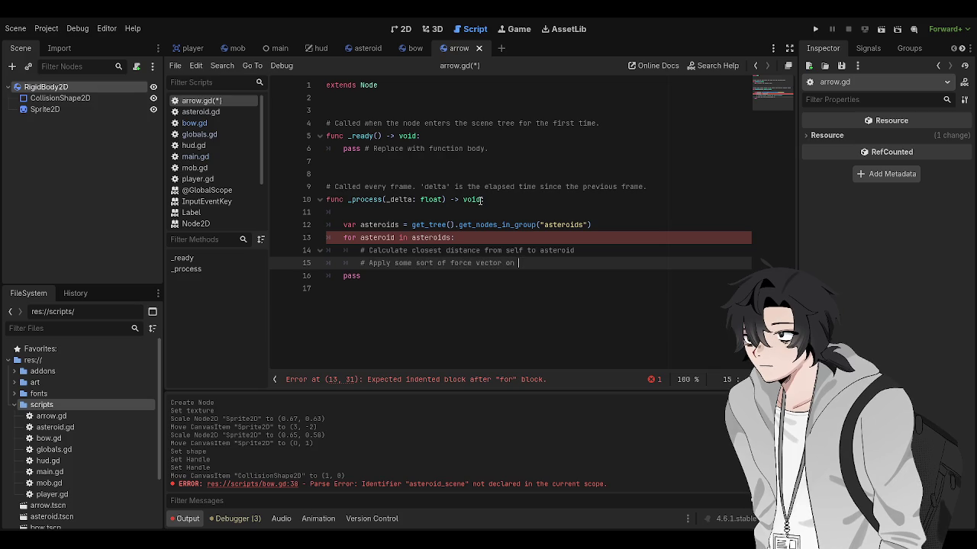
{"action": "key", "text": "BackSpace"}
{"action": "key", "text": "BackSpace"}
{"action": "key", "text": "BackSpace"}
Reword it to '# Create a vector from arrow to asteroid and apply it as force', add a blank line above, and save
{"action": "type", "text": "force vector"}
{"action": "key", "text": "BackSpace"}
{"action": "key", "text": "BackSpace"}
{"action": "key", "text": "BackSpace"}
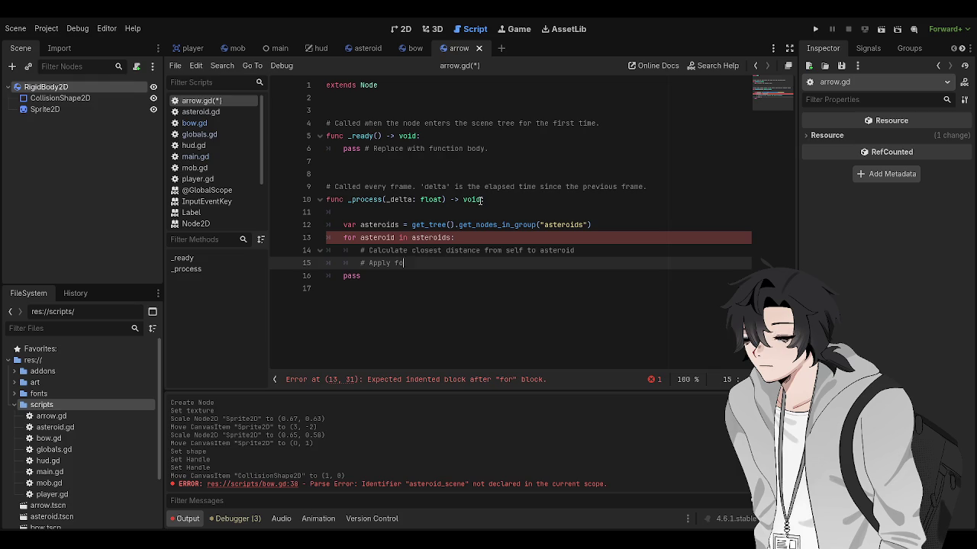
{"action": "type", "text": "force"}
{"action": "key", "text": "BackSpace"}
{"action": "key", "text": "BackSpace"}
{"action": "key", "text": "BackSpace"}
{"action": "type", "text": "Create a vector from arrow to a"}
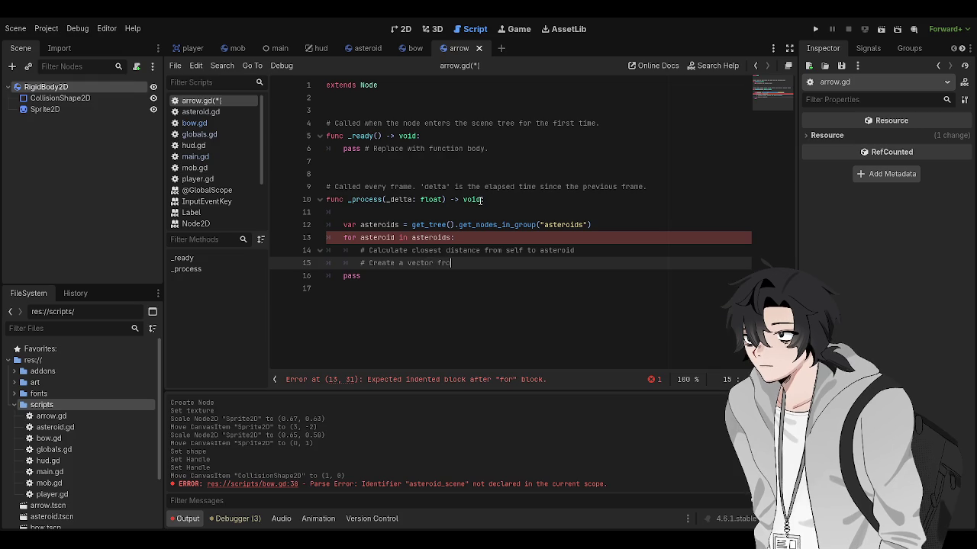
{"action": "type", "text": "steroi"}
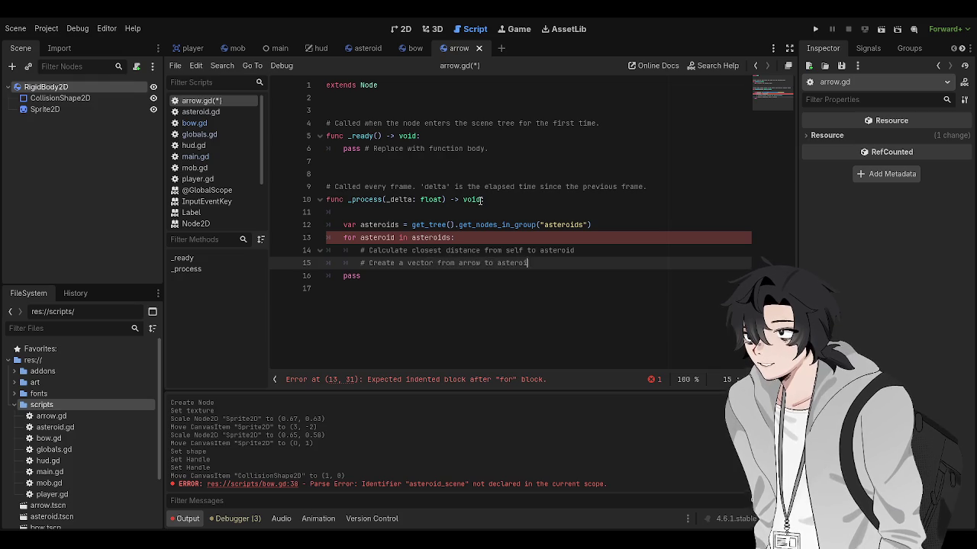
{"action": "type", "text": "d and apply it as force"}
{"action": "key", "text": "ctrl+shift+Return"}
{"action": "key", "text": "ctrl+s"}
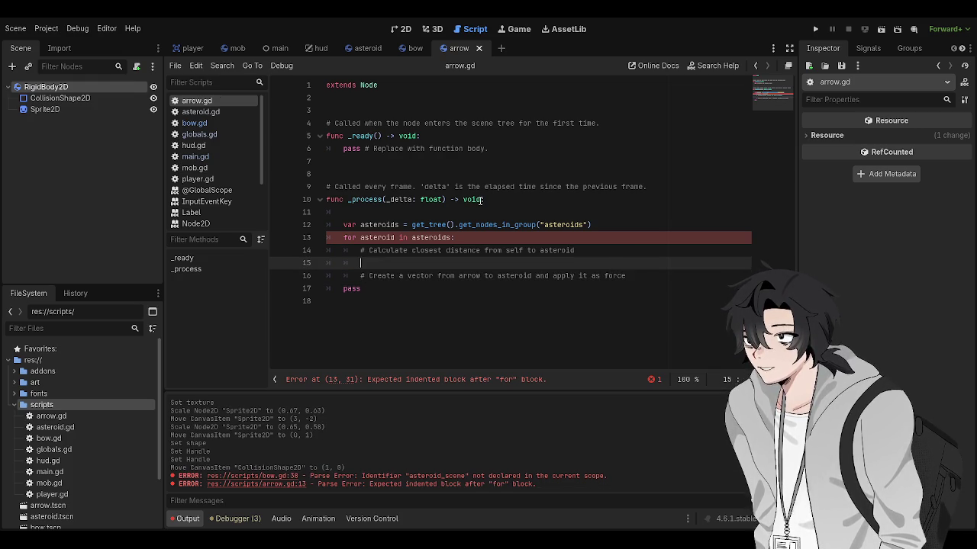